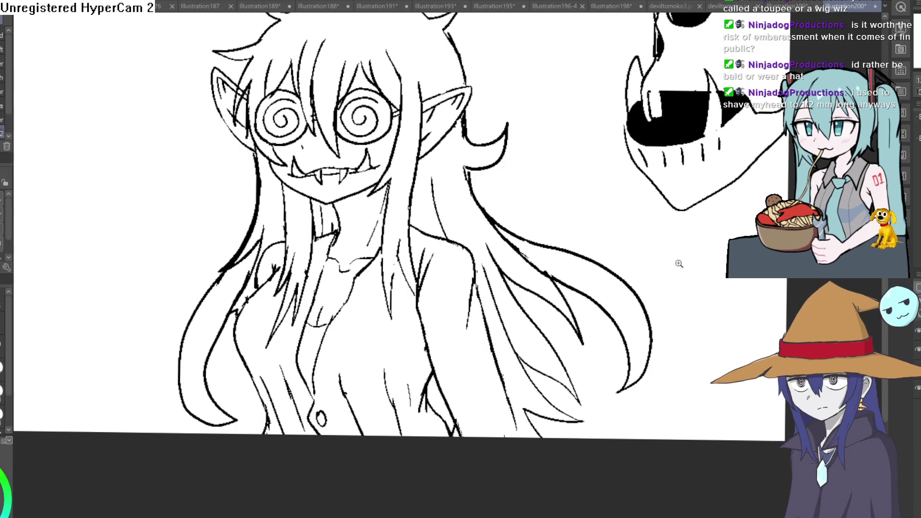
Enlarge the brush and zoom in on the girl's neck
scroll(686, 254, "down", 1)
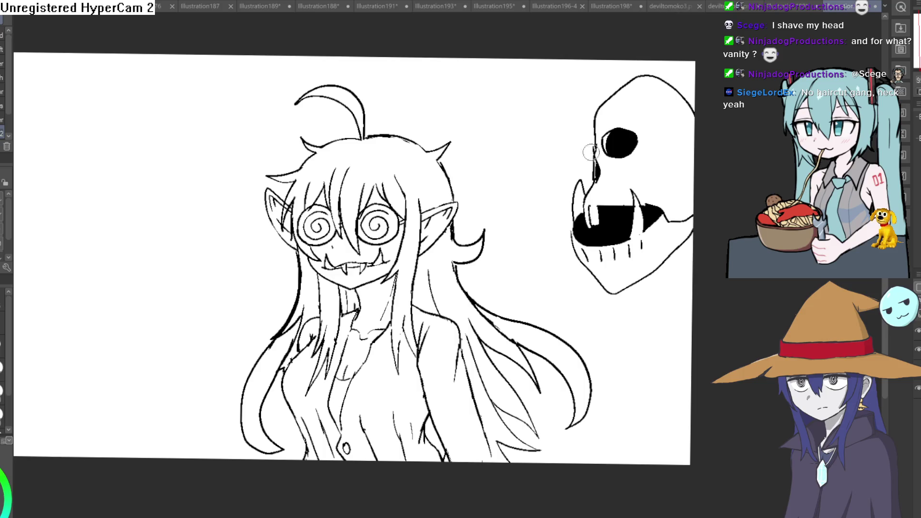
scroll(556, 186, "down", 3)
left_click_drag(556, 186, 507, 126)
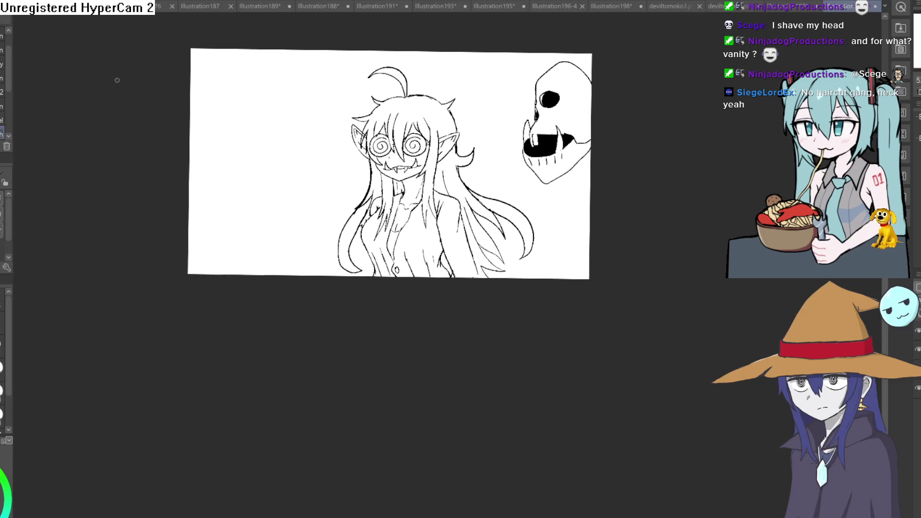
scroll(397, 214, "up", 5)
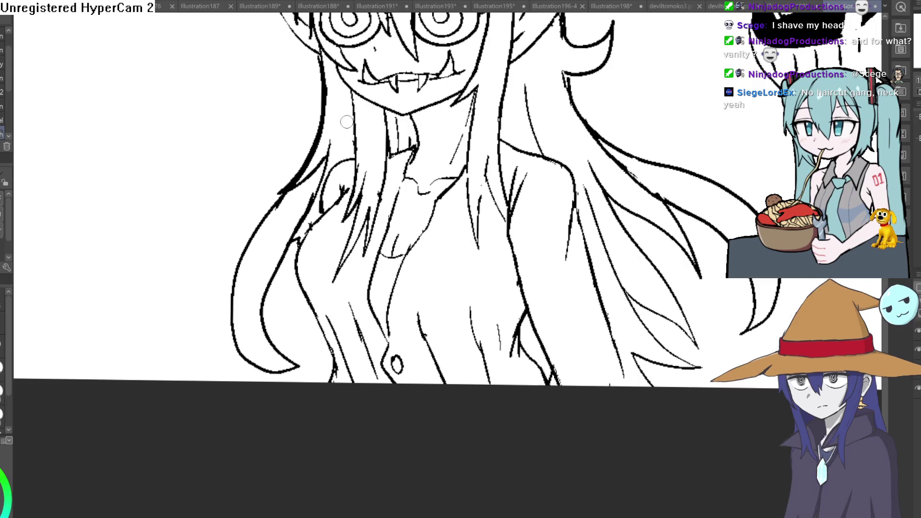
key("e")
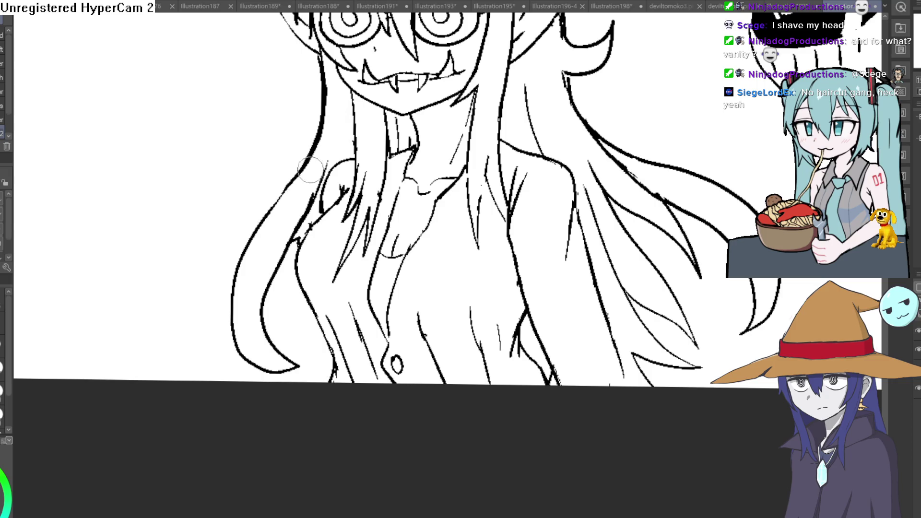
scroll(547, 146, "down", 2)
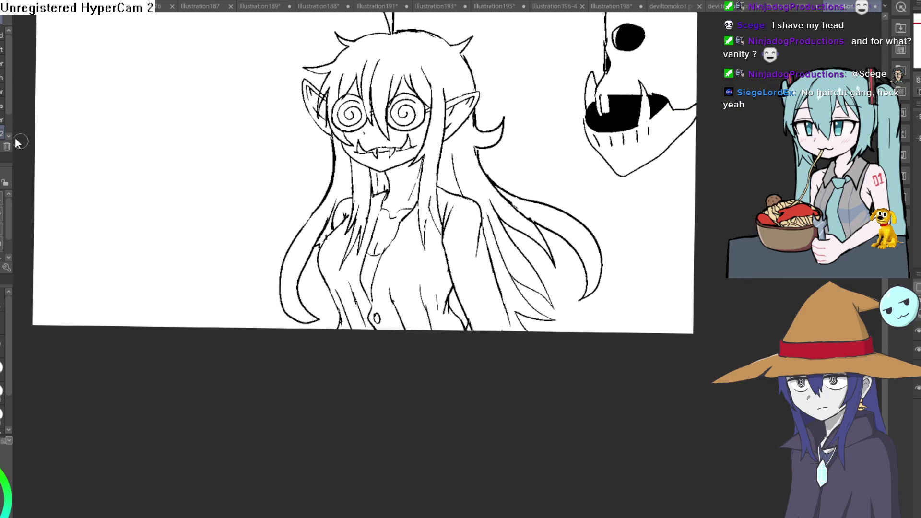
left_click(358, 164)
Draw a long hair strand down her side from the neck, redrawing it once after an undo
mouse_move(331, 122)
left_mouse_down()
mouse_move(290, 209)
mouse_move(214, 309)
mouse_move(214, 324)
left_mouse_up()
key("ctrl+z")
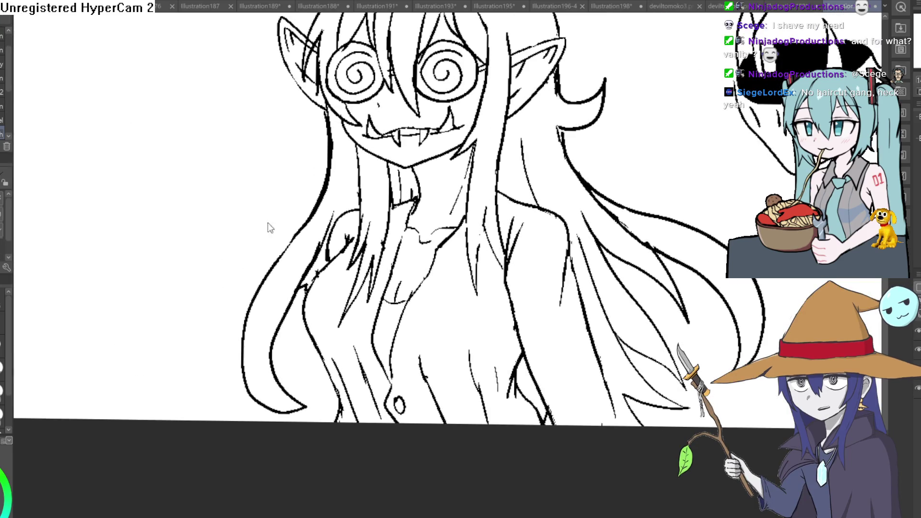
mouse_move(324, 106)
left_mouse_down()
mouse_move(250, 261)
mouse_move(248, 305)
left_mouse_up()
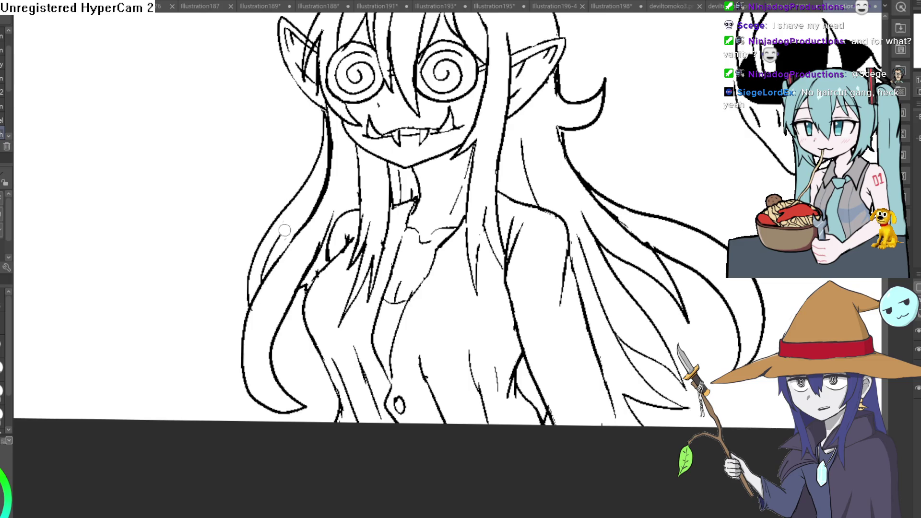
scroll(511, 106, "down", 2)
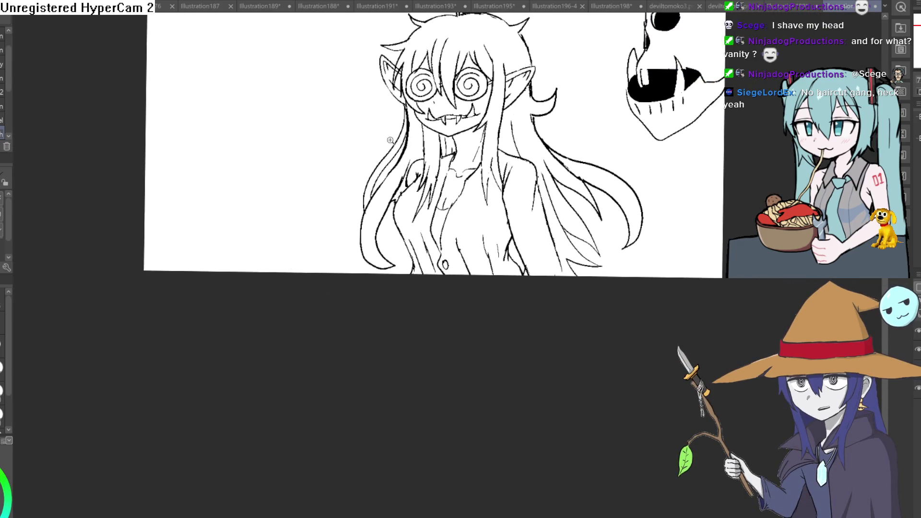
scroll(434, 121, "up", 2)
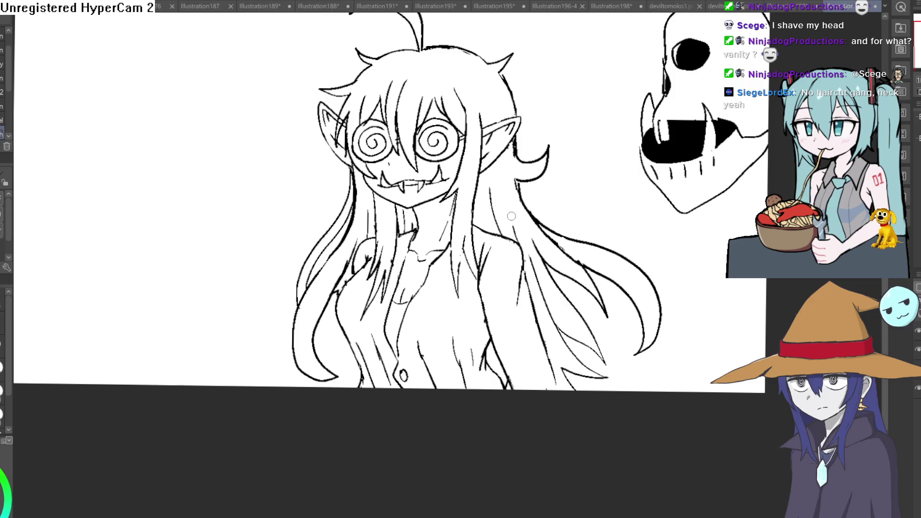
scroll(606, 207, "down", 2)
left_click_drag(617, 216, 537, 219)
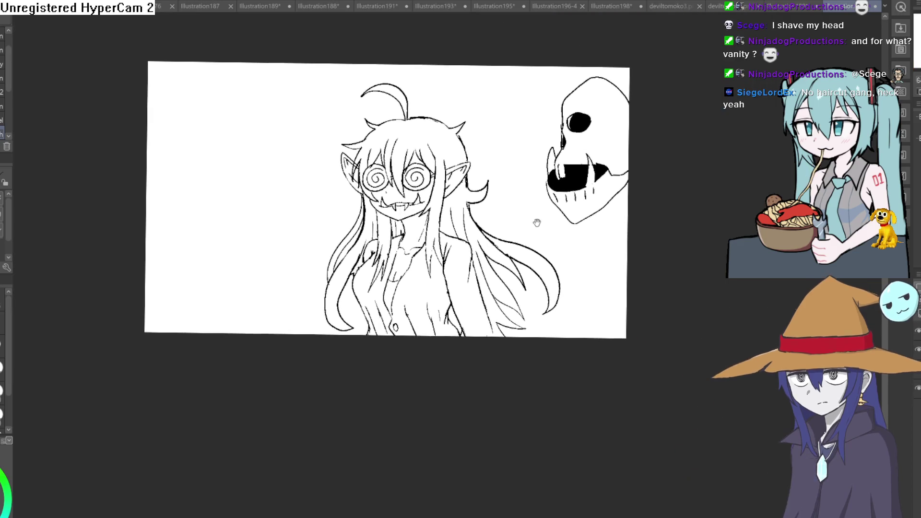
scroll(507, 140, "up", 3)
left_click_drag(508, 140, 521, 206)
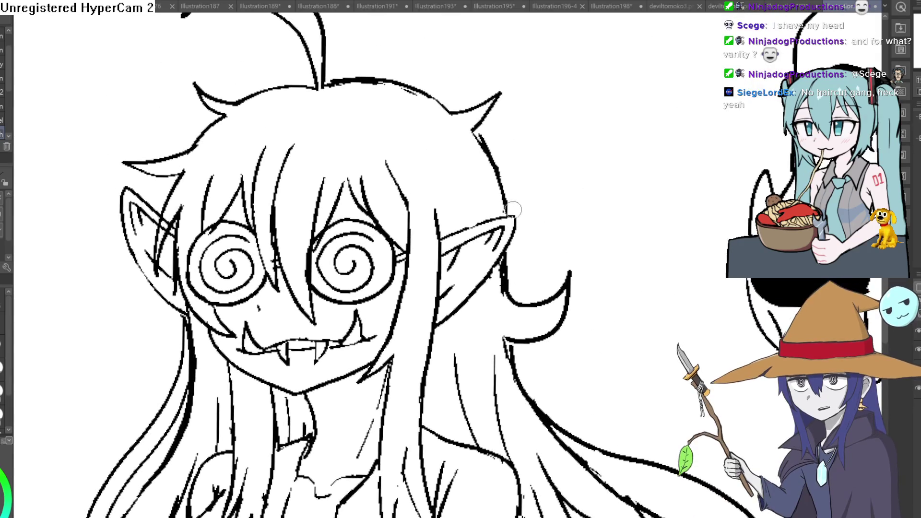
scroll(530, 159, "down", 2)
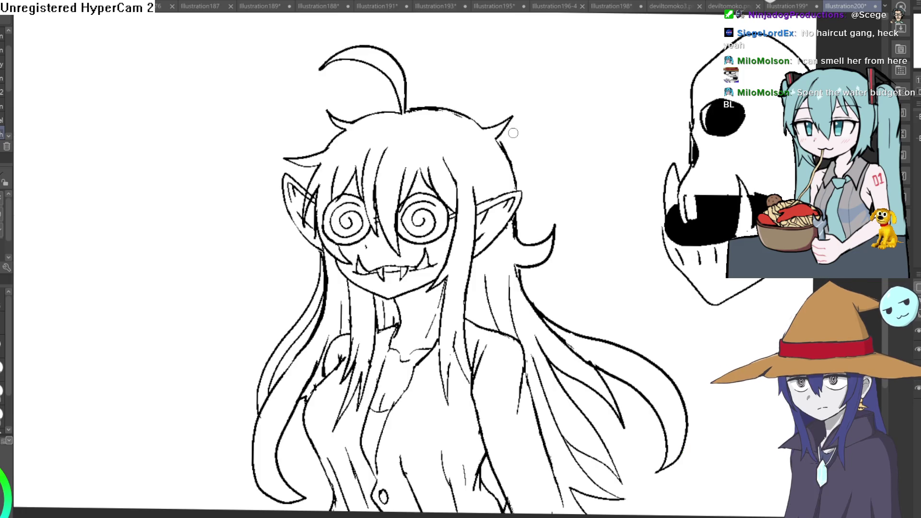
mouse_move(551, 128)
left_mouse_down()
mouse_move(600, 178)
mouse_move(642, 136)
left_mouse_up()
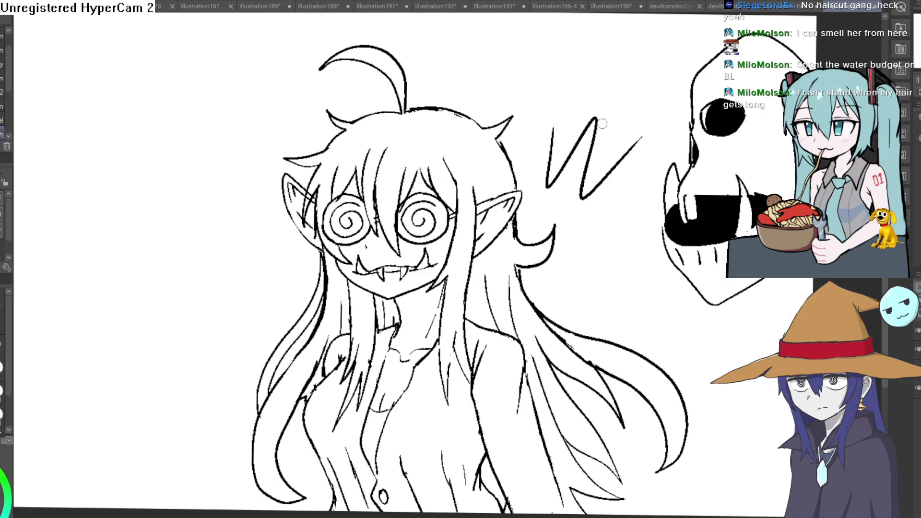
mouse_move(642, 136)
left_mouse_down()
mouse_move(600, 177)
mouse_move(591, 154)
mouse_move(595, 127)
mouse_move(551, 192)
left_mouse_up()
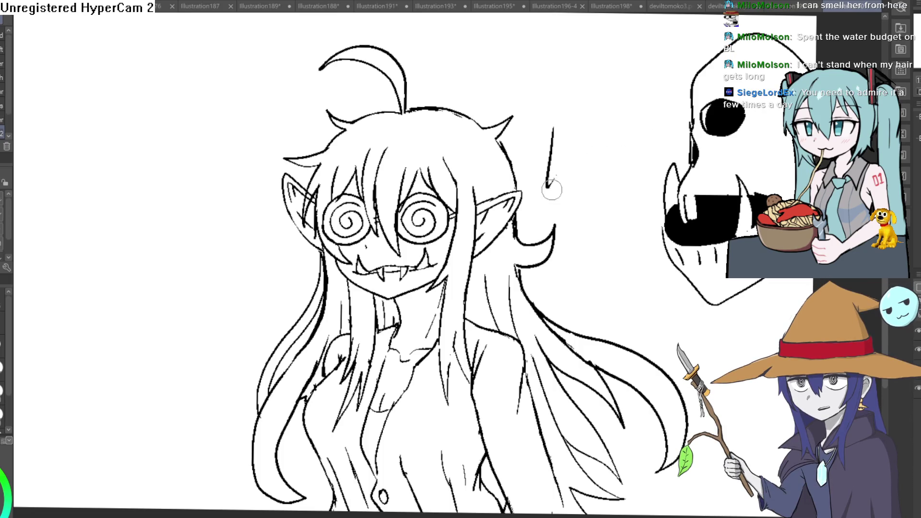
left_click_drag(549, 124, 548, 192)
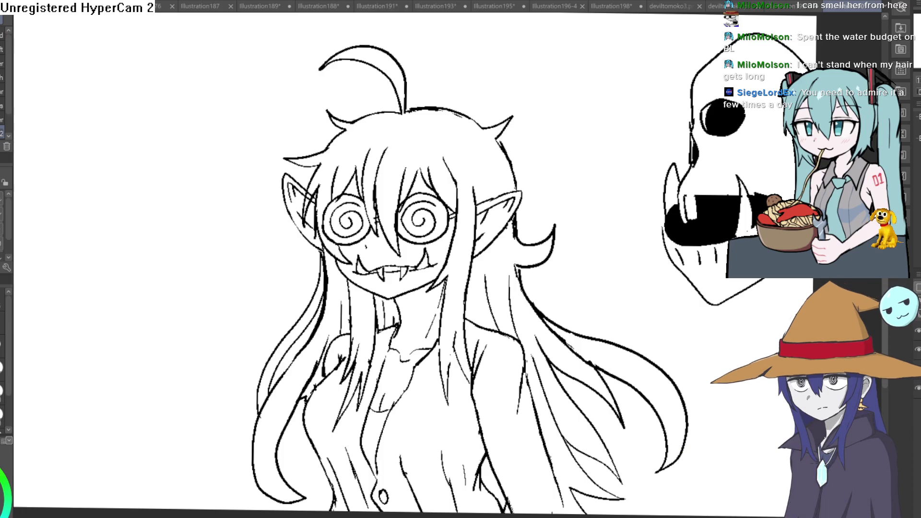
mouse_move(288, 442)
left_mouse_down()
mouse_move(235, 309)
mouse_move(222, 299)
left_mouse_up()
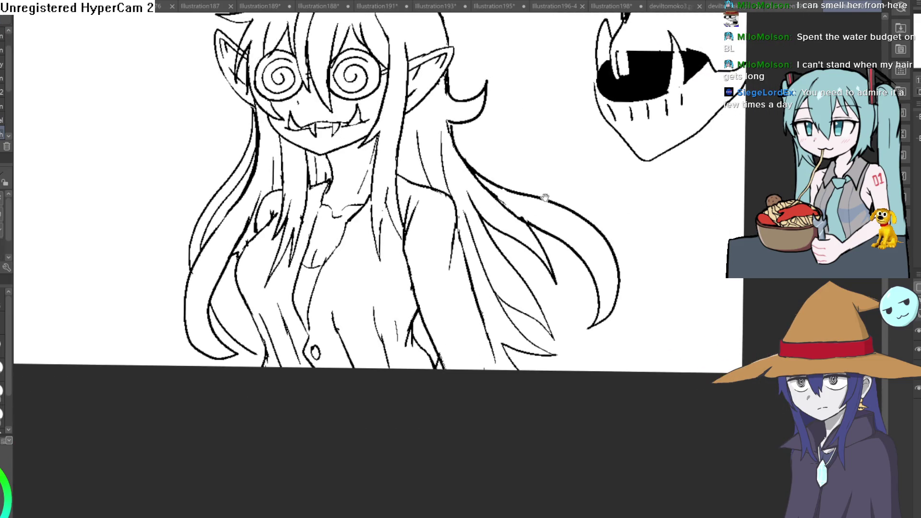
Adjust the canvas zoom over the girl's face and hair
scroll(246, 335, "up", 1)
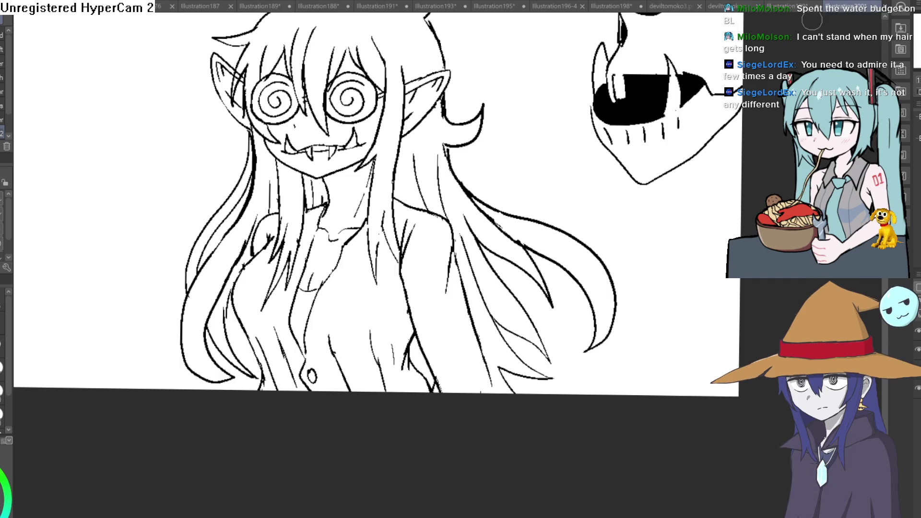
scroll(375, 201, "up", 3)
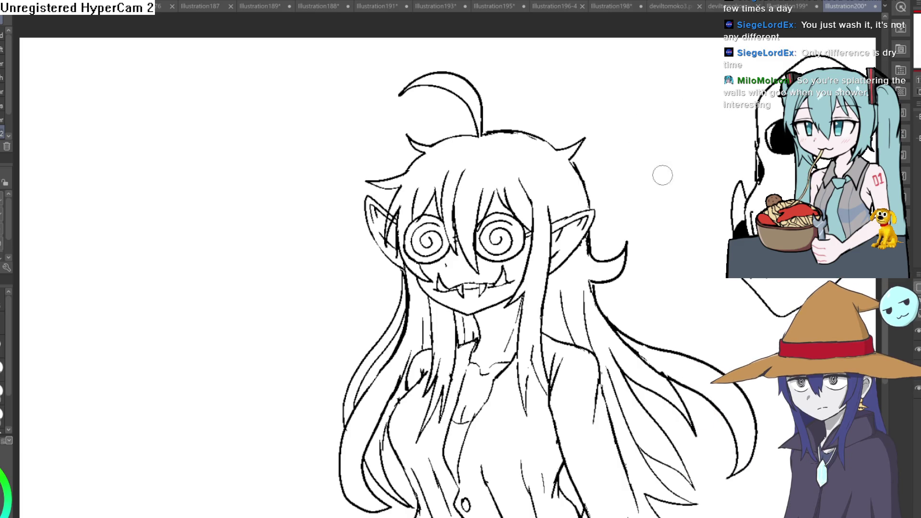
Pan the view up-left and zoom to reveal the bottom of the canvas
left_click_drag(648, 189, 564, 115)
scroll(520, 130, "down", 1)
scroll(485, 129, "up", 2)
scroll(541, 119, "down", 3)
scroll(538, 115, "up", 3)
scroll(514, 129, "down", 2)
mouse_move(513, 128)
left_mouse_down()
mouse_move(535, 144)
mouse_move(526, 178)
mouse_move(514, 174)
left_mouse_up()
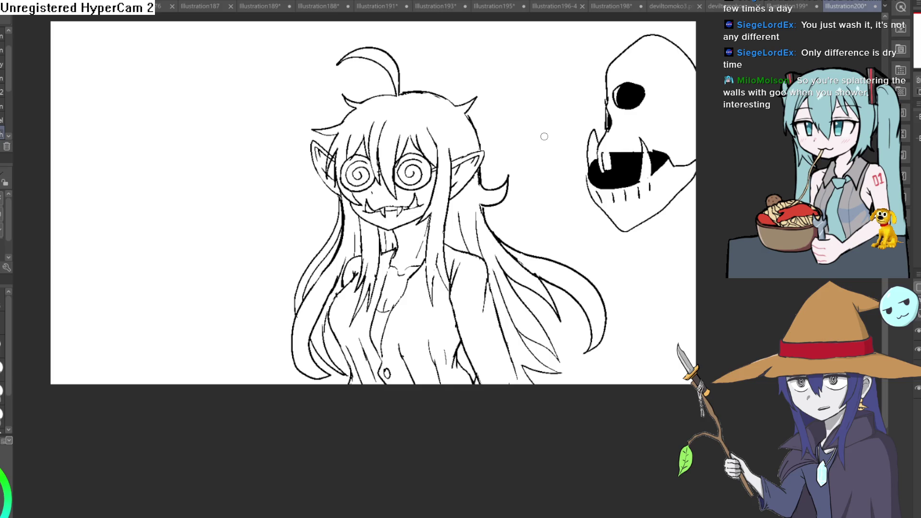
Draw a hair strand down the left side of the long hair, undoing two failed strokes first
mouse_move(509, 78)
left_mouse_down()
mouse_move(538, 107)
mouse_move(582, 89)
left_mouse_up()
key("ctrl+z")
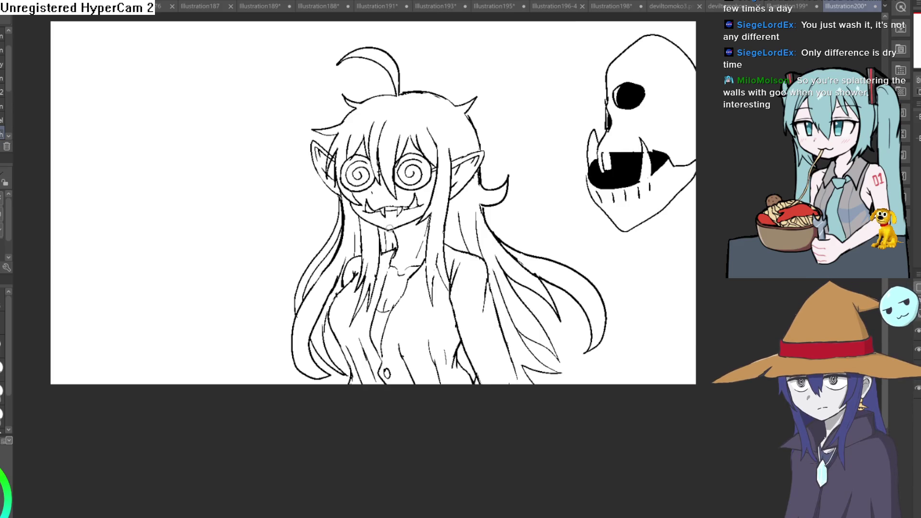
mouse_move(340, 211)
left_mouse_down()
mouse_move(310, 244)
mouse_move(238, 208)
left_mouse_up()
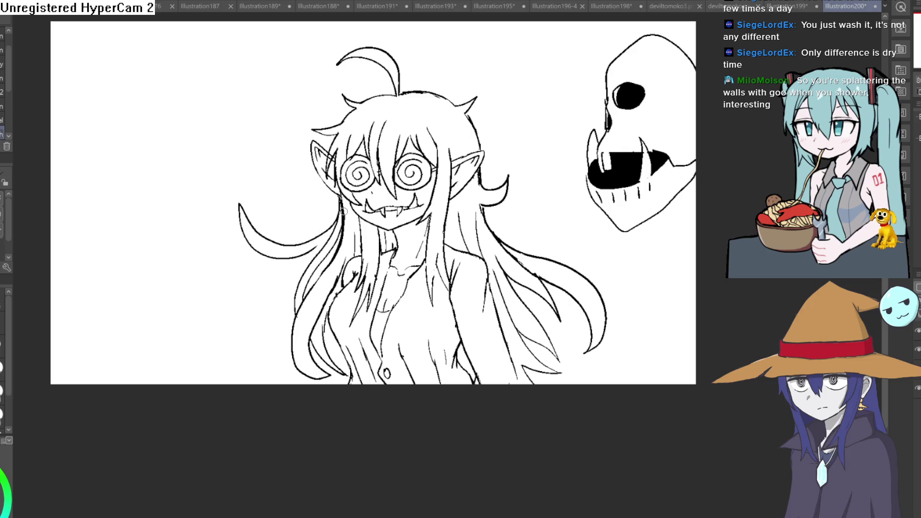
key("ctrl+z")
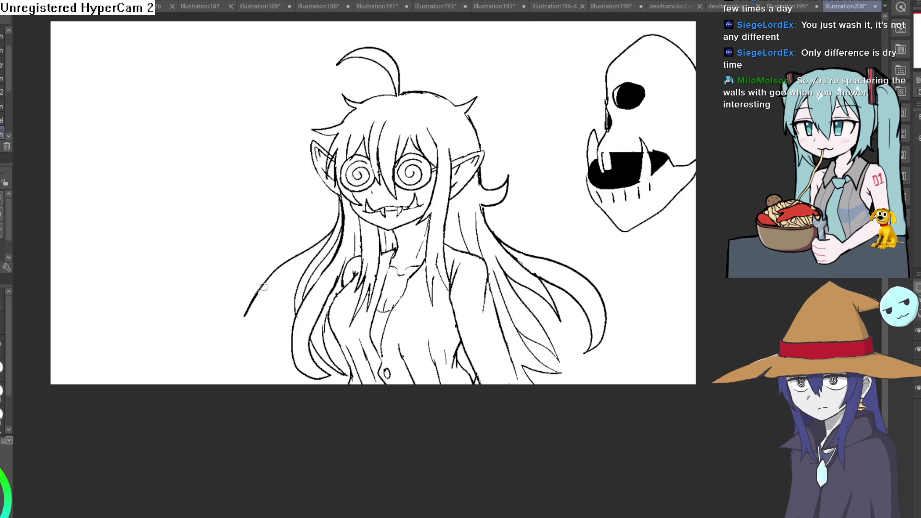
mouse_move(338, 204)
left_mouse_down()
mouse_move(299, 259)
mouse_move(294, 311)
left_mouse_up()
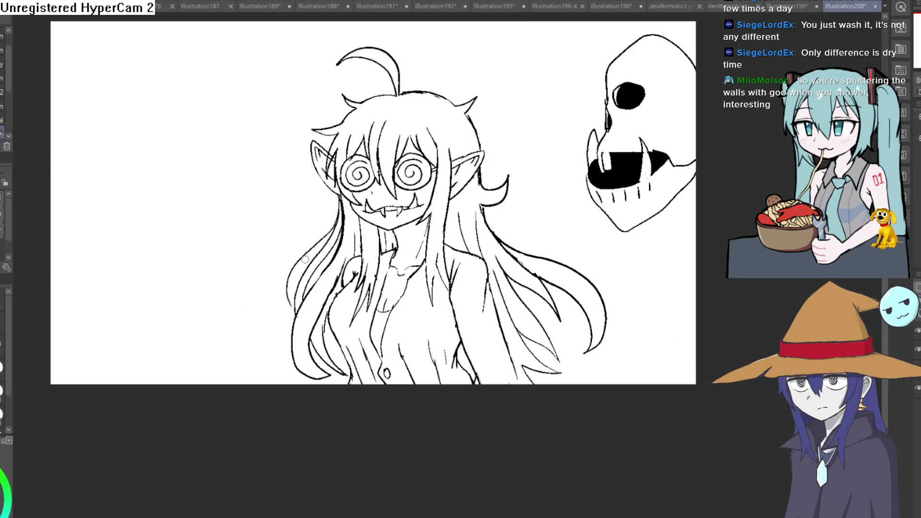
Ink two hair strands left of the face and a long strand past the right ear
left_click_drag(331, 235, 305, 261)
left_click_drag(554, 220, 482, 200)
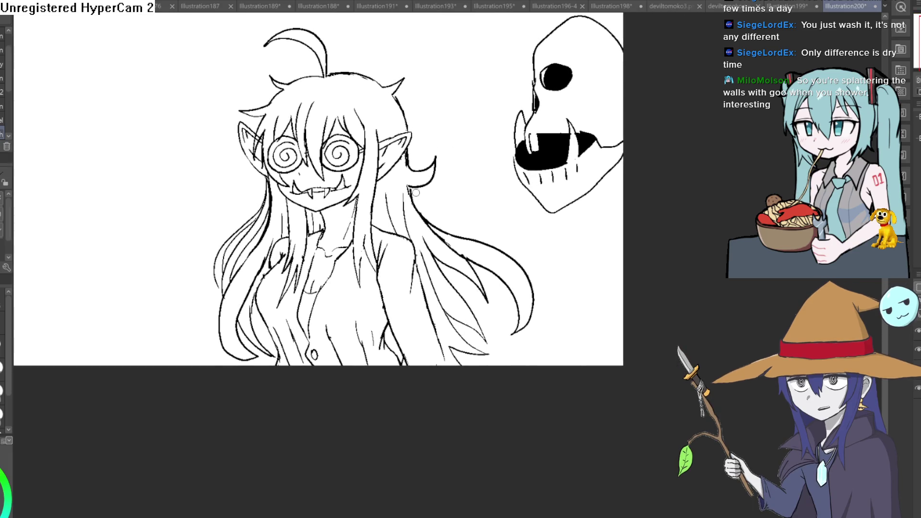
mouse_move(402, 100)
left_mouse_down()
mouse_move(422, 194)
mouse_move(497, 273)
mouse_move(479, 330)
mouse_move(486, 271)
left_mouse_up()
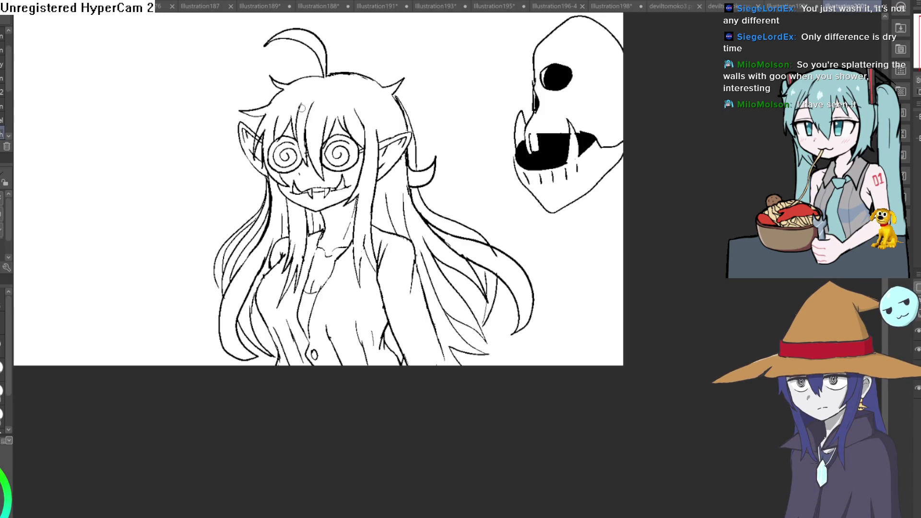
scroll(268, 106, "up", 2)
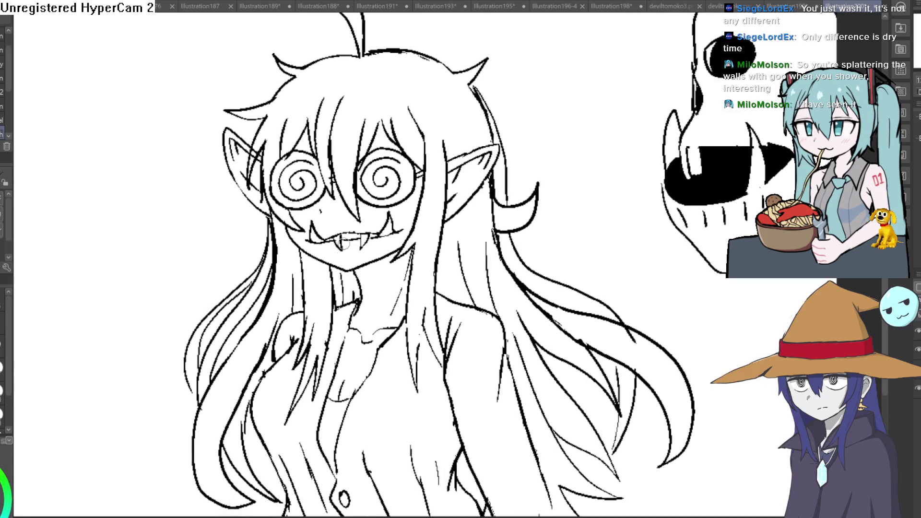
Draw a curled strand at the hair's top-left, then pan to the right side of the head
left_click_drag(301, 72, 275, 39)
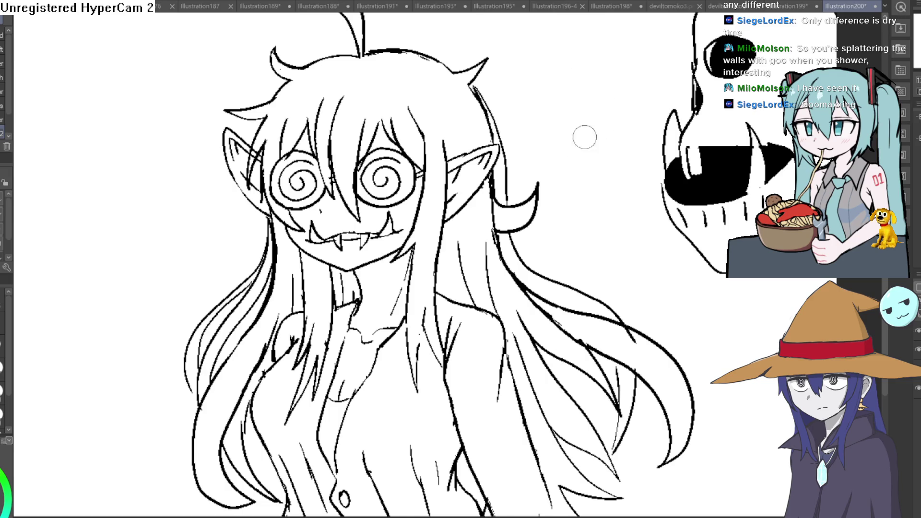
left_click_drag(533, 129, 432, 117)
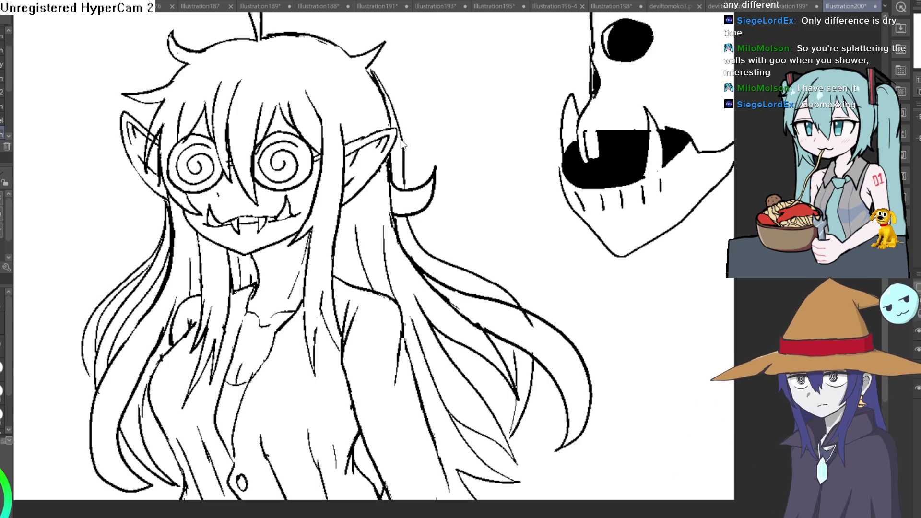
Ink the right hair outline beside the ear and erase the doubled lines there
scroll(408, 165, "up", 2)
left_click_drag(432, 117, 439, 206)
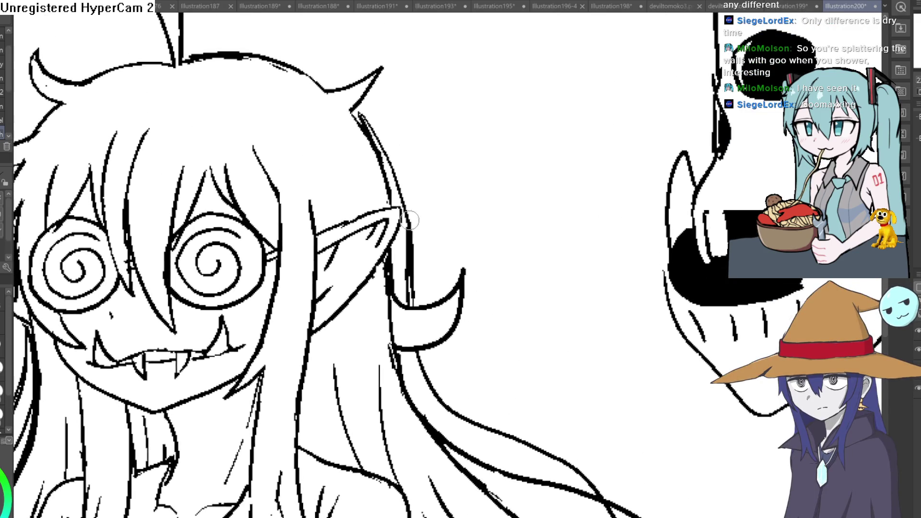
left_click_drag(400, 169, 361, 107)
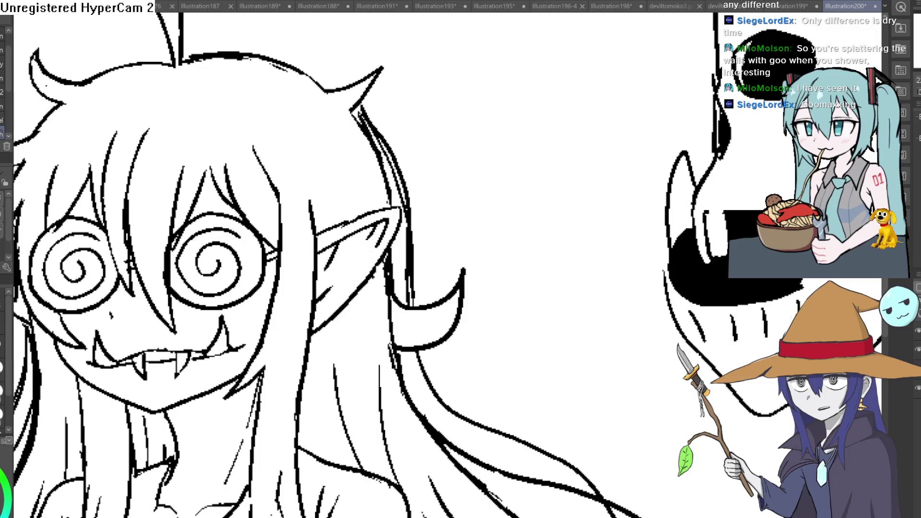
key("e")
mouse_move(356, 116)
left_mouse_down()
mouse_move(372, 137)
mouse_move(376, 168)
mouse_move(399, 178)
mouse_move(402, 195)
mouse_move(377, 189)
mouse_move(401, 189)
left_mouse_up()
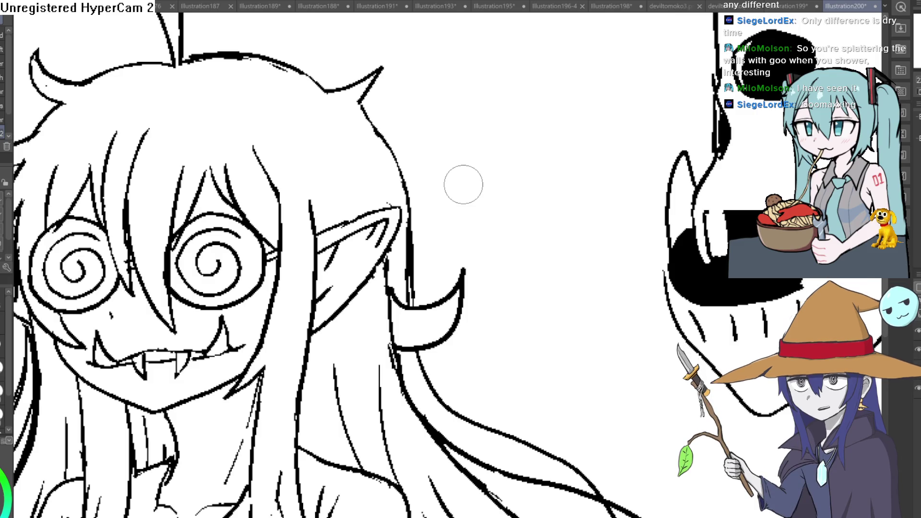
scroll(569, 199, "down", 2)
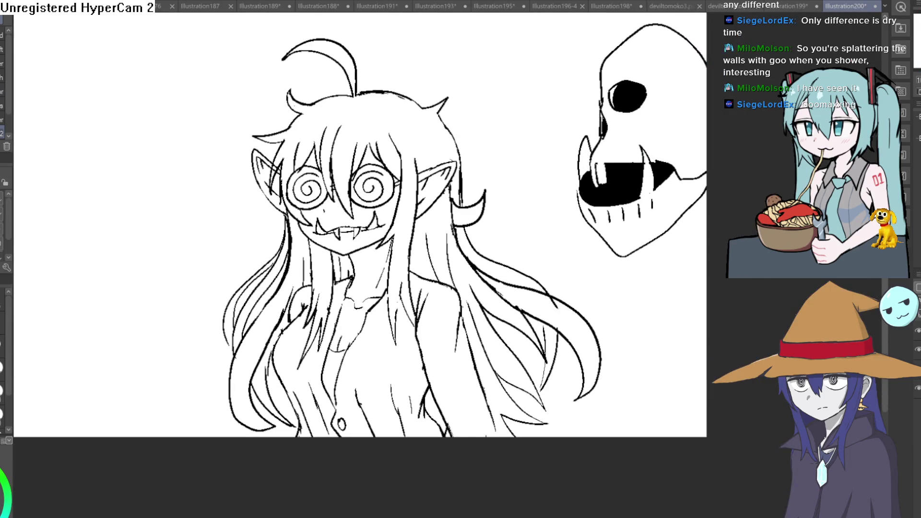
scroll(394, 85, "up", 2)
scroll(427, 115, "down", 1)
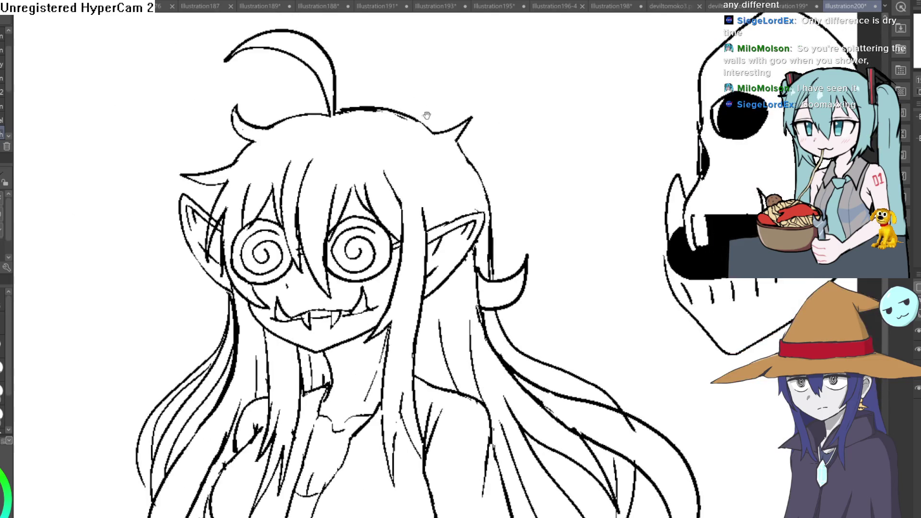
left_click_drag(426, 116, 372, 139)
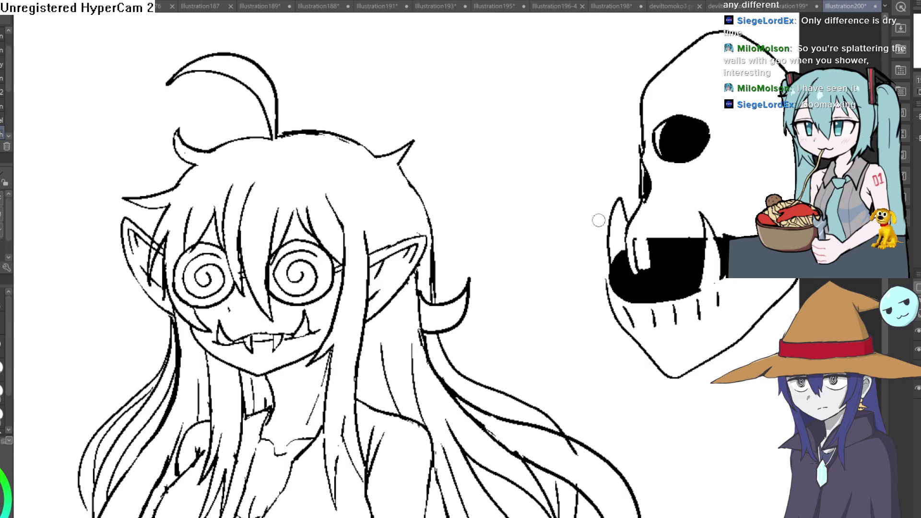
left_click_drag(551, 346, 595, 161)
scroll(588, 199, "down", 2)
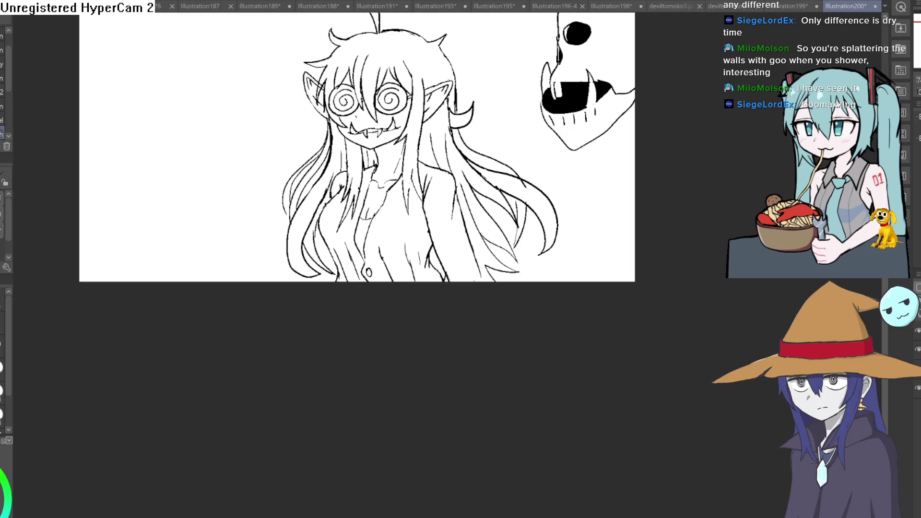
Try extending the canvas downward, cancel the resize, then add a short stroke below the drawing
key("ctrl+t")
left_click_drag(374, 286, 373, 378)
key("Escape")
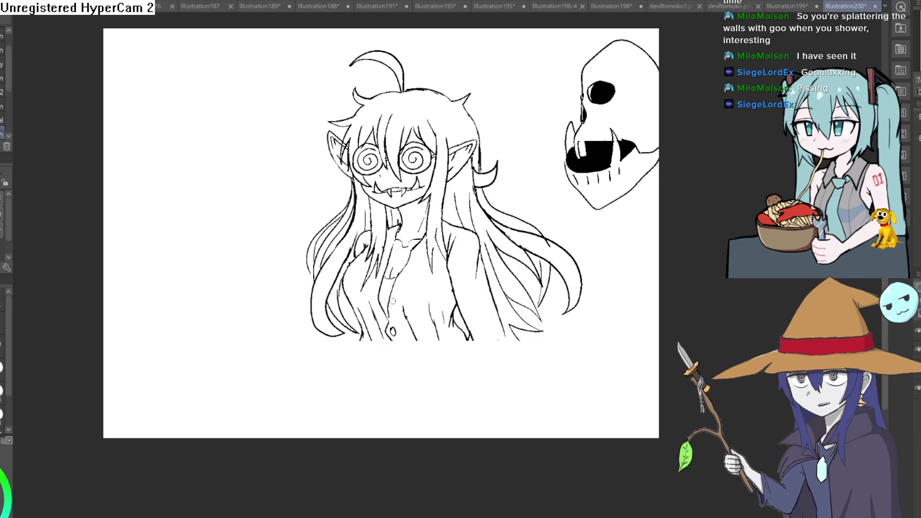
left_click_drag(392, 357, 370, 269)
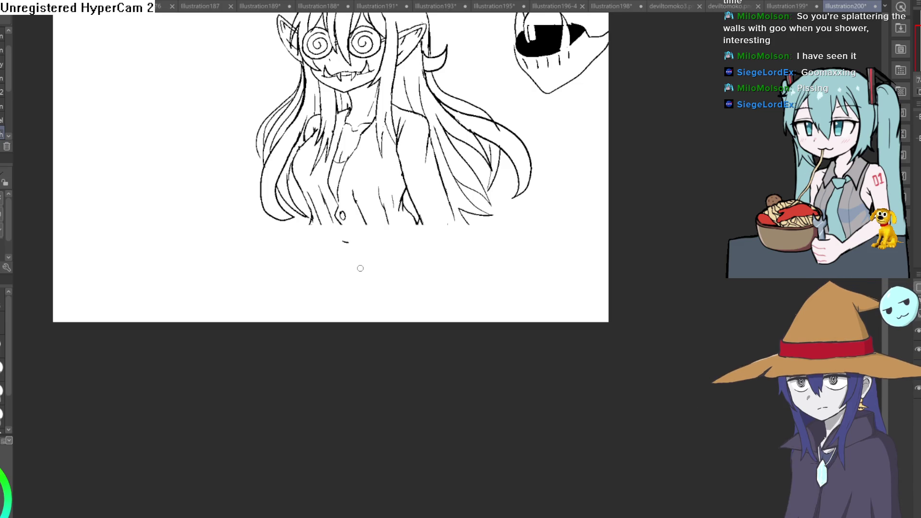
Draw a line down from the shirt button and add strands at the hair's lower right
scroll(382, 253, "up", 2)
left_click_drag(319, 207, 352, 287)
mouse_move(417, 158)
left_mouse_down()
mouse_move(423, 210)
mouse_move(459, 228)
mouse_move(479, 291)
mouse_move(397, 317)
mouse_move(341, 279)
mouse_move(297, 319)
mouse_move(243, 328)
mouse_move(269, 195)
left_mouse_up()
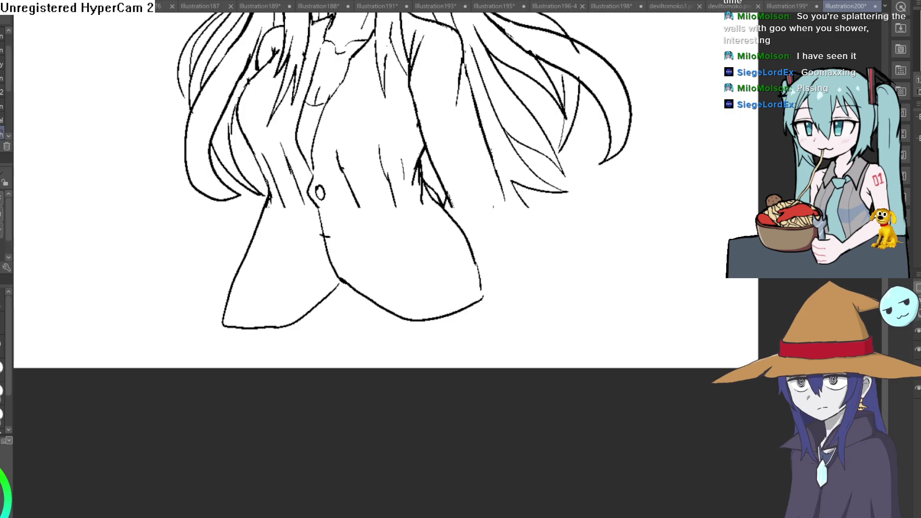
Erase the shirt centre line above the hem and the left outline, adding a short stroke nearby
key("e")
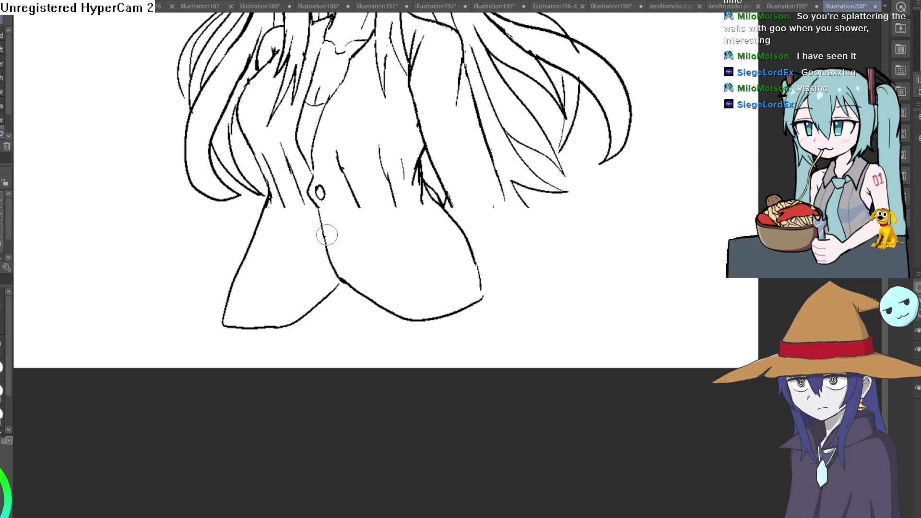
mouse_move(341, 279)
left_mouse_down()
mouse_move(331, 249)
mouse_move(343, 283)
left_mouse_up()
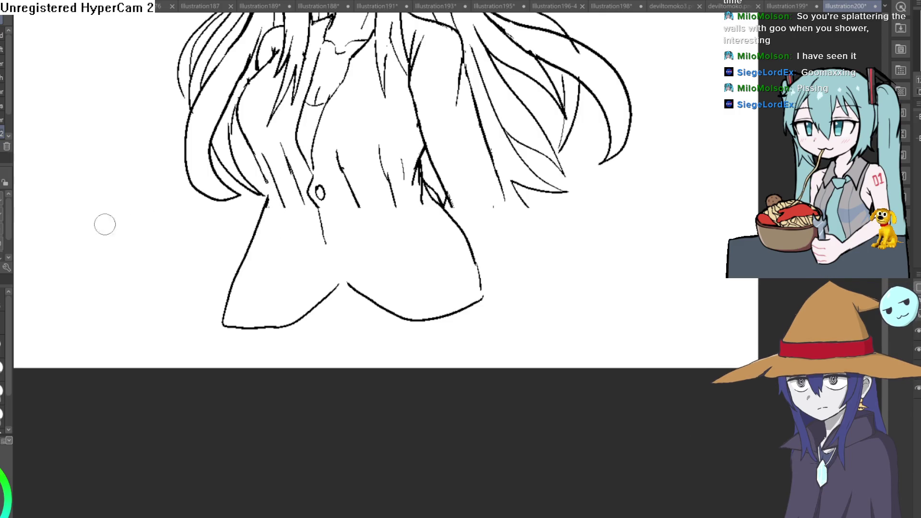
left_click_drag(277, 206, 239, 325)
mouse_move(252, 246)
left_mouse_down()
mouse_move(226, 298)
mouse_move(239, 329)
mouse_move(243, 306)
left_mouse_up()
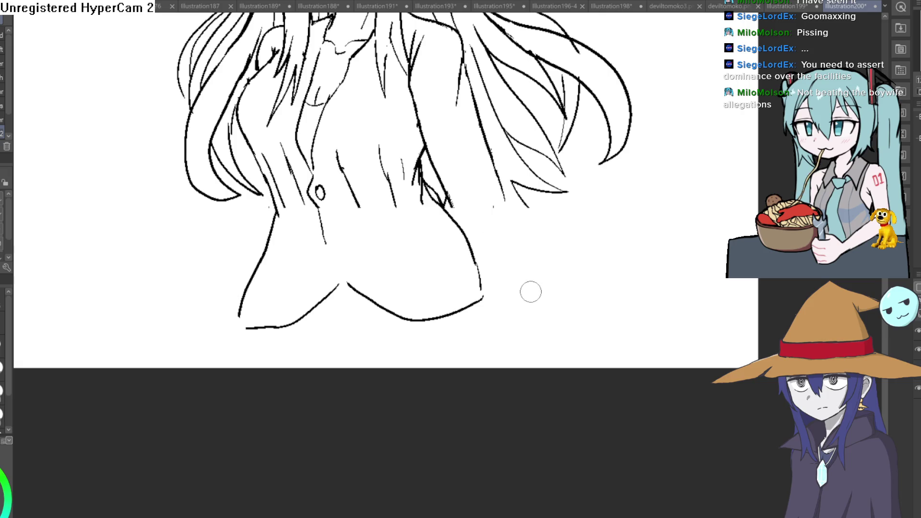
Zoom out to show the full girl and the skull creature
scroll(548, 290, "down", 2)
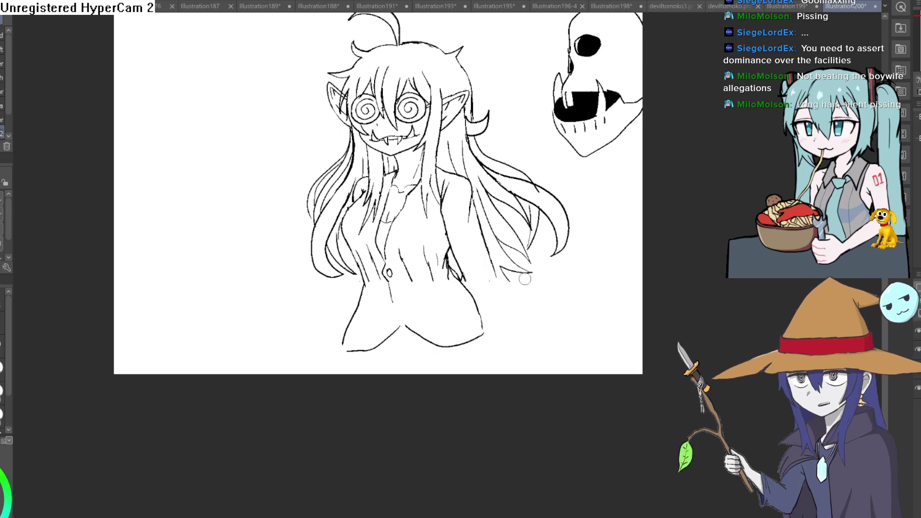
Draw two long hair strands down the torso's right side toward the hem
key("p")
scroll(490, 255, "up", 5)
left_click_drag(481, 219, 553, 426)
left_click_drag(407, 263, 461, 426)
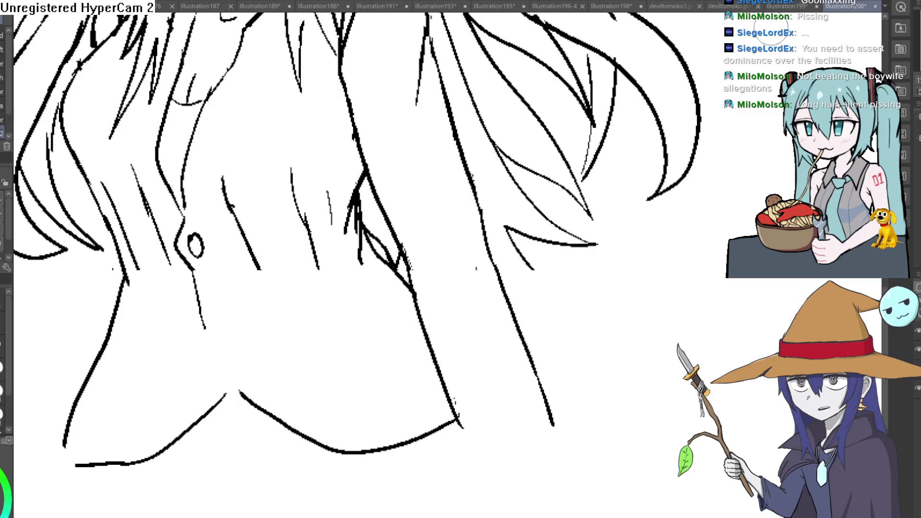
Outline the lower arm and cuff beside the torso, undoing a stray hatch line
scroll(550, 218, "down", 2)
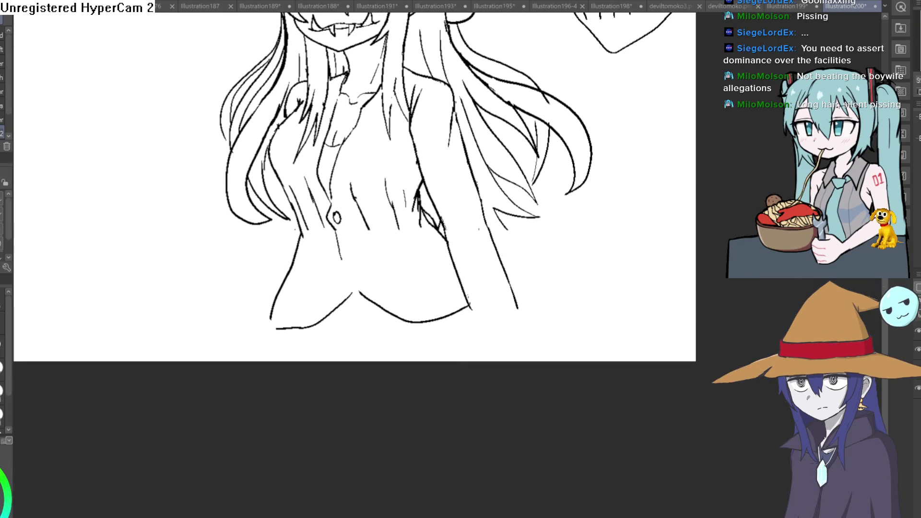
scroll(511, 282, "up", 2)
mouse_move(526, 332)
left_mouse_down()
mouse_move(444, 362)
mouse_move(430, 245)
mouse_move(413, 312)
left_mouse_up()
left_click_drag(430, 245, 424, 288)
key("ctrl+z")
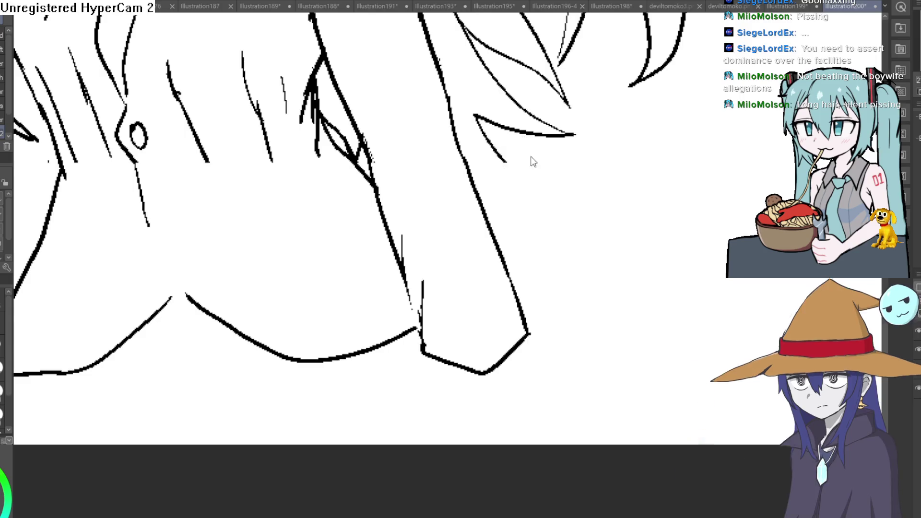
scroll(564, 290, "down", 3)
left_click_drag(564, 291, 561, 299)
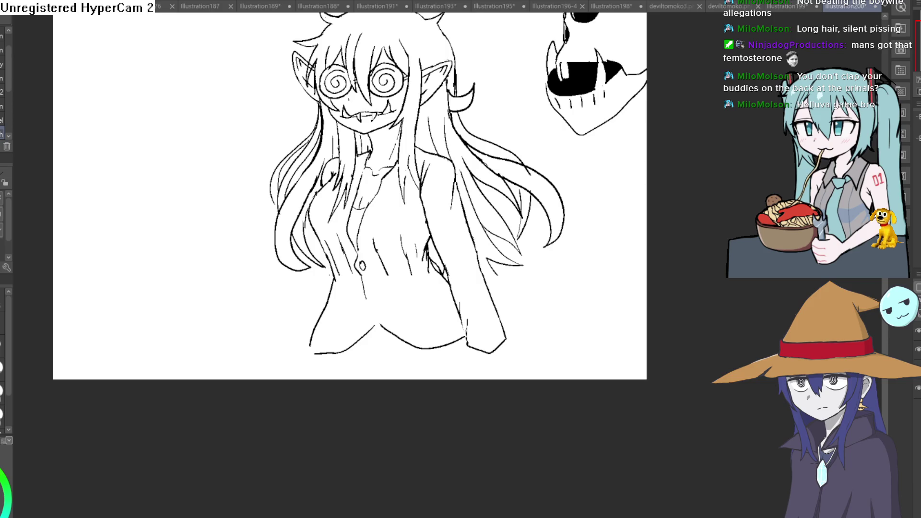
Redraw the lower torso lines after undoing trial strokes near the arm and lower body
left_click_drag(535, 335, 581, 271)
key("ctrl+z")
left_click_drag(452, 294, 422, 241)
scroll(355, 251, "up", 2)
left_click_drag(349, 195, 368, 313)
key("ctrl+z")
key("ctrl+z")
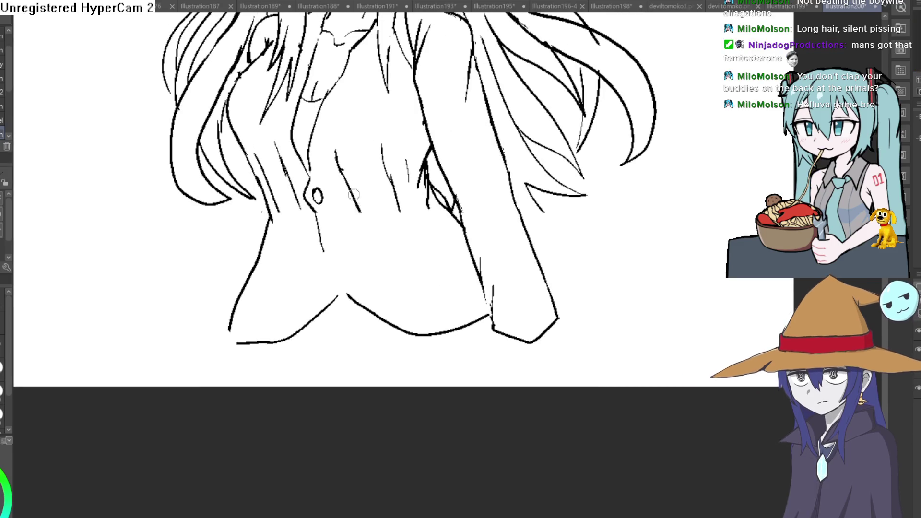
left_click_drag(331, 214, 370, 285)
mouse_move(321, 242)
left_mouse_down()
mouse_move(345, 295)
mouse_move(336, 302)
left_mouse_up()
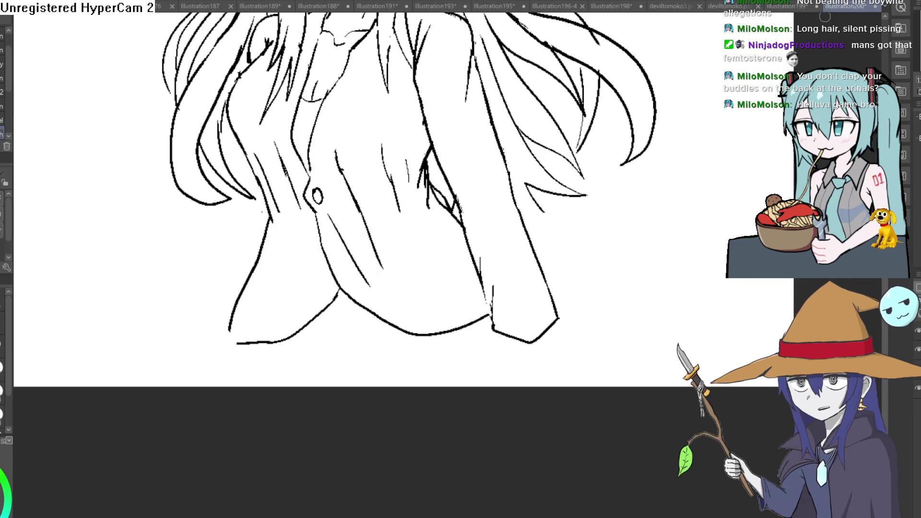
Erase a stray stroke fragment on the shirt with the Eraser (E)
scroll(419, 211, "down", 3)
scroll(419, 210, "up", 4)
key("e")
left_click_drag(420, 211, 432, 261)
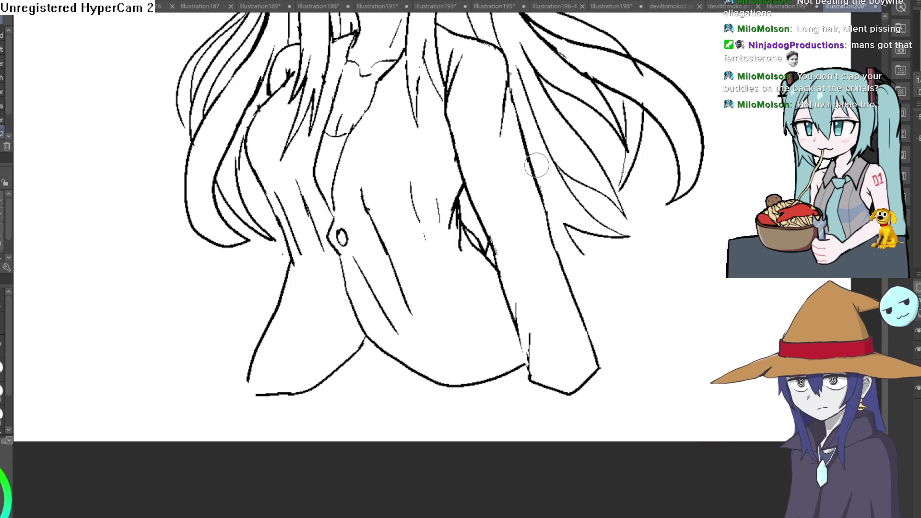
Erase the extra hair strands overlapping the shirt, then zoom back out
left_click_drag(578, 250, 550, 243)
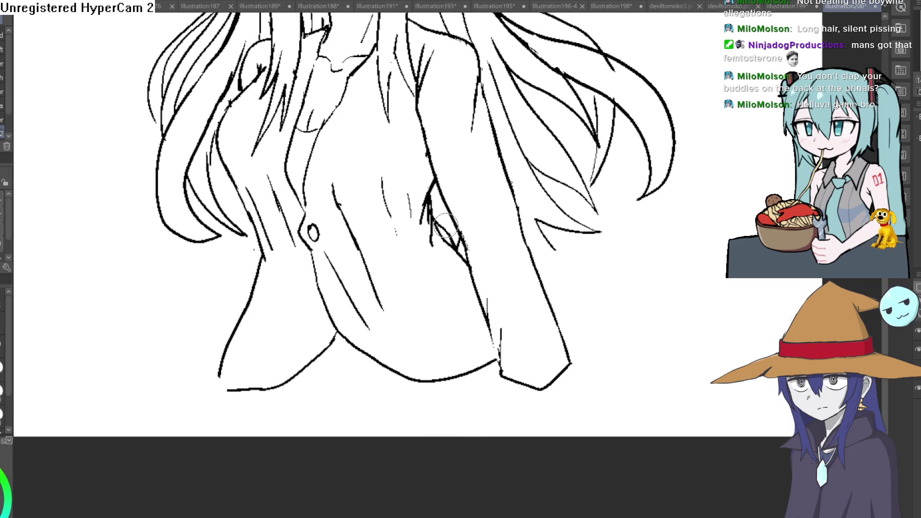
scroll(445, 224, "up", 3)
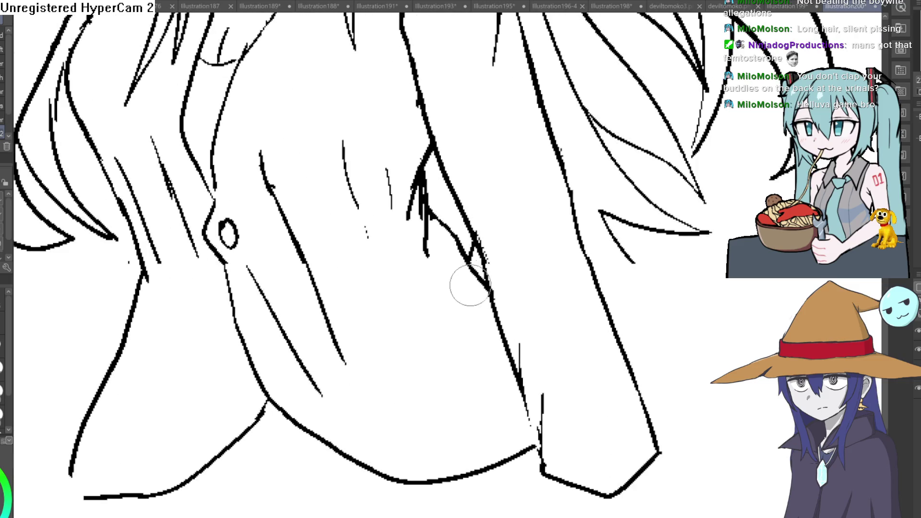
left_click_drag(412, 237, 414, 164)
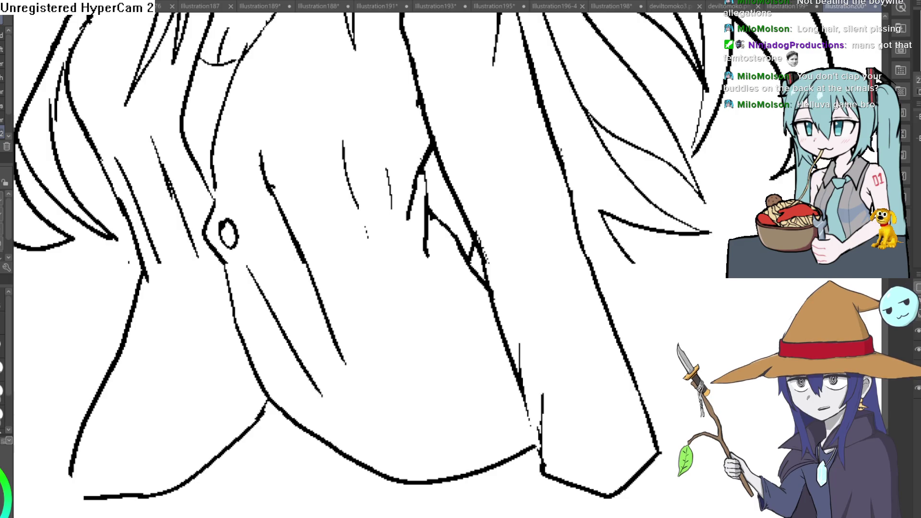
scroll(659, 206, "down", 3)
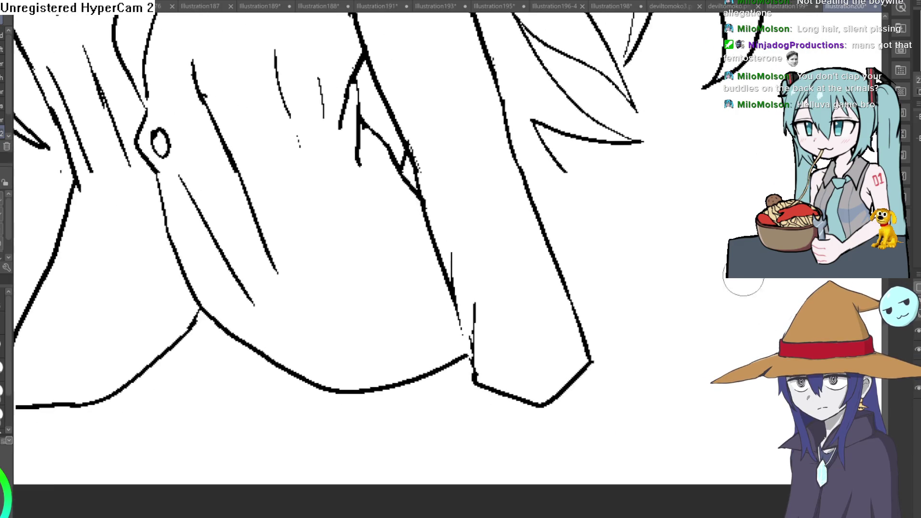
left_click_drag(432, 192, 349, 227)
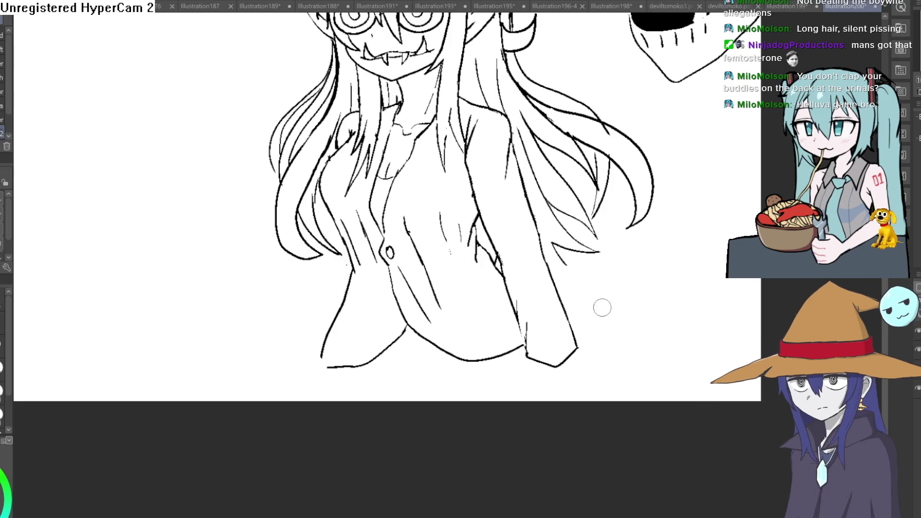
Draw the hand's outline lines and a short finger stroke below the right sleeve
left_click_drag(580, 318, 527, 251)
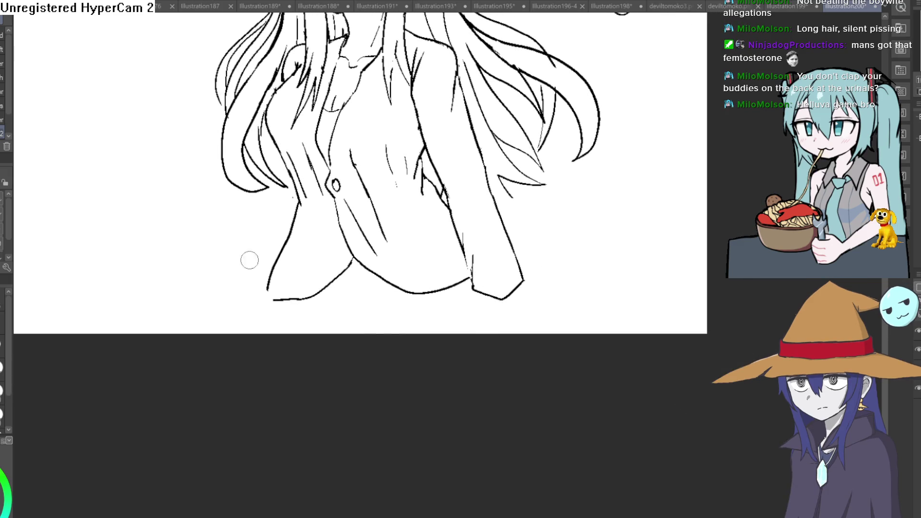
scroll(482, 247, "down", 5)
scroll(382, 292, "up", 5)
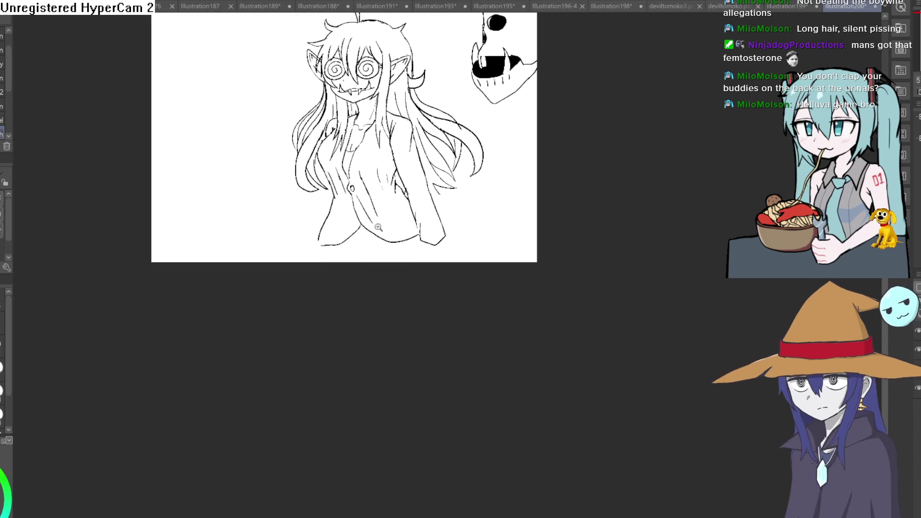
mouse_move(257, 266)
left_mouse_down()
mouse_move(247, 304)
mouse_move(238, 242)
left_mouse_up()
key("ctrl+z")
key("ctrl+z")
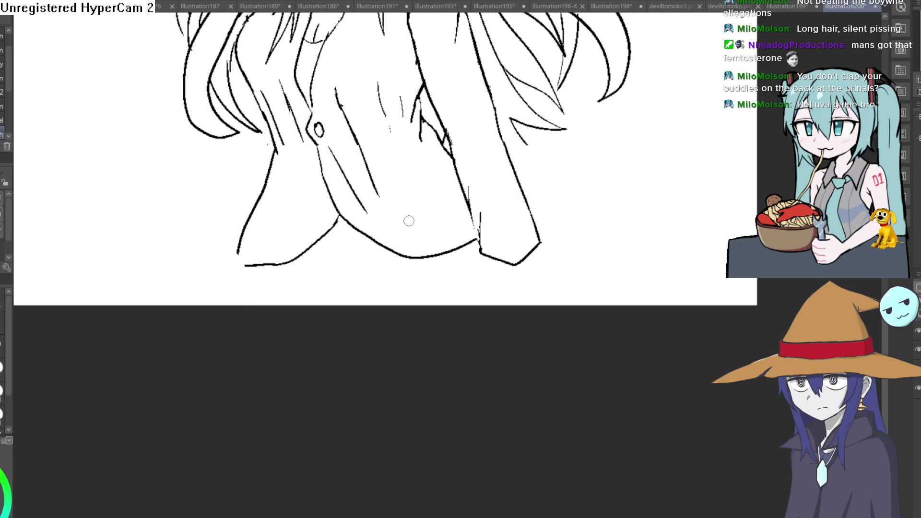
scroll(446, 219, "down", 2)
scroll(462, 207, "down", 2)
scroll(462, 211, "up", 2)
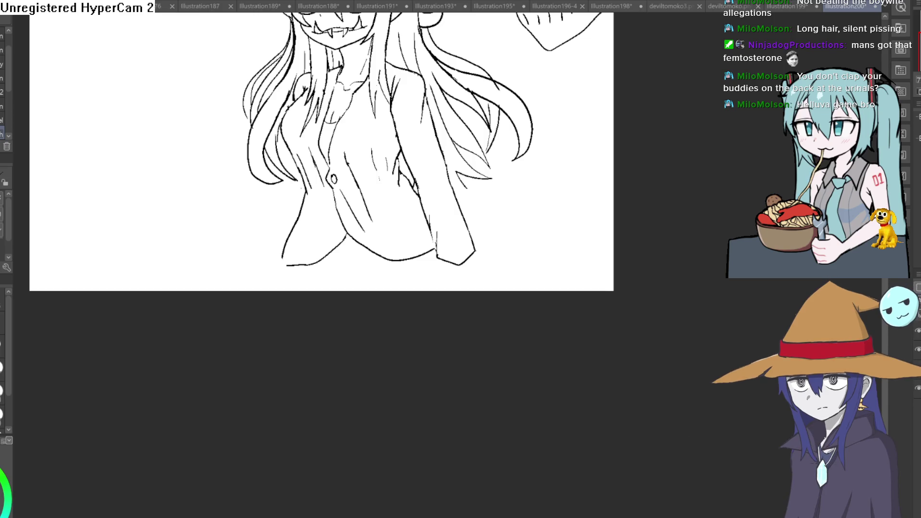
scroll(472, 252, "up", 2)
left_click_drag(482, 254, 474, 332)
mouse_move(405, 266)
left_mouse_down()
mouse_move(394, 312)
mouse_move(425, 345)
left_mouse_up()
left_click_drag(414, 304, 422, 337)
left_click_drag(482, 311, 478, 337)
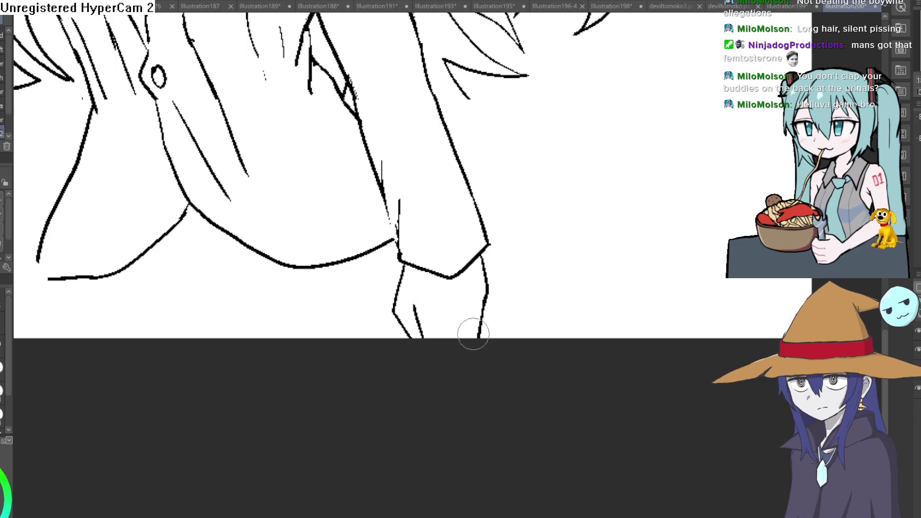
Add three short curved crease lines to the shirt
scroll(495, 273, "down", 3)
left_click_drag(549, 309, 537, 364)
scroll(537, 364, "down", 5)
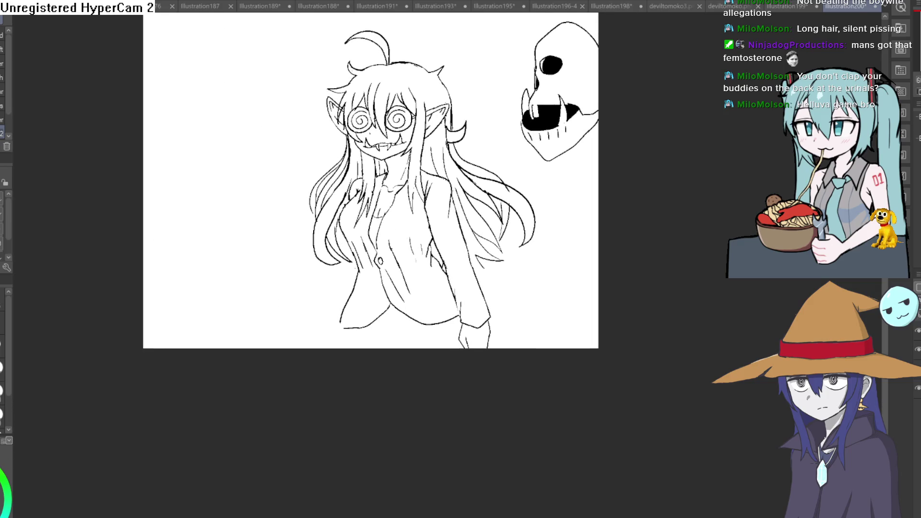
scroll(418, 232, "up", 3)
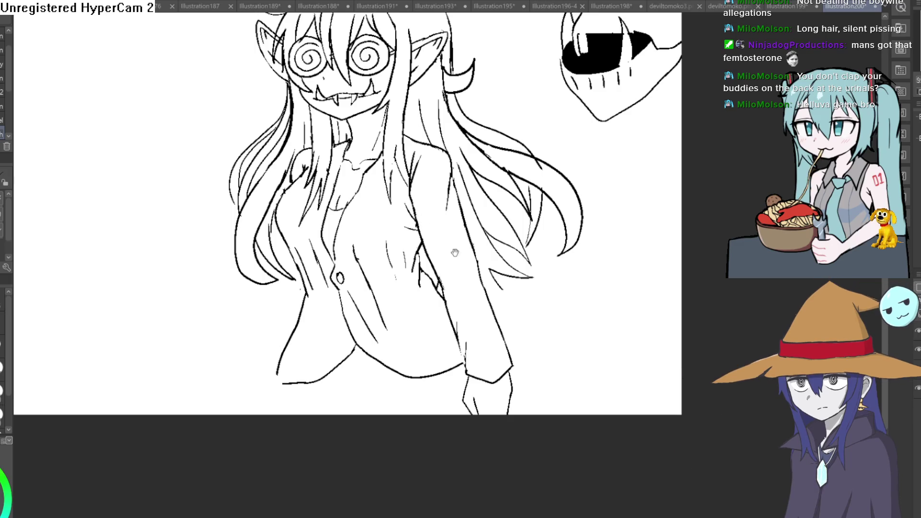
scroll(455, 253, "down", 3)
left_click_drag(391, 254, 422, 240)
left_click_drag(396, 273, 424, 284)
left_click_drag(277, 263, 294, 272)
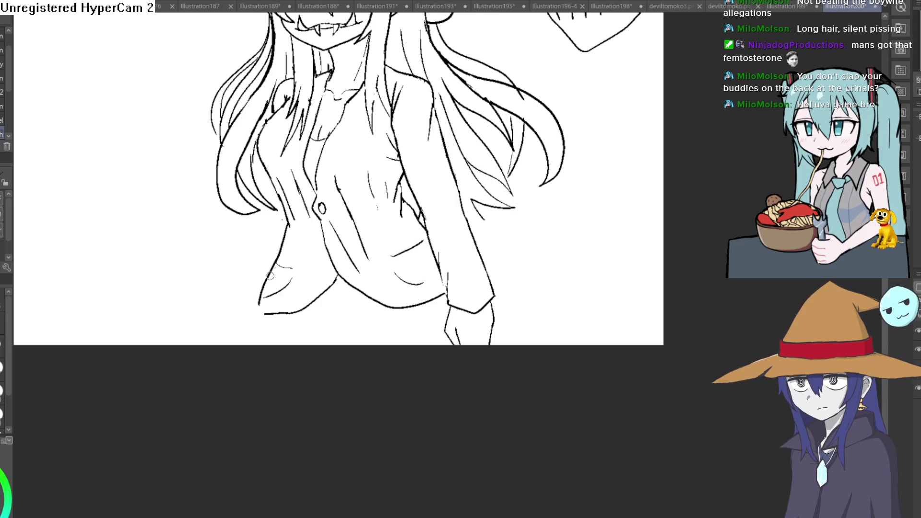
scroll(456, 239, "down", 2)
mouse_move(487, 234)
left_mouse_down()
mouse_move(465, 267)
mouse_move(452, 268)
left_mouse_up()
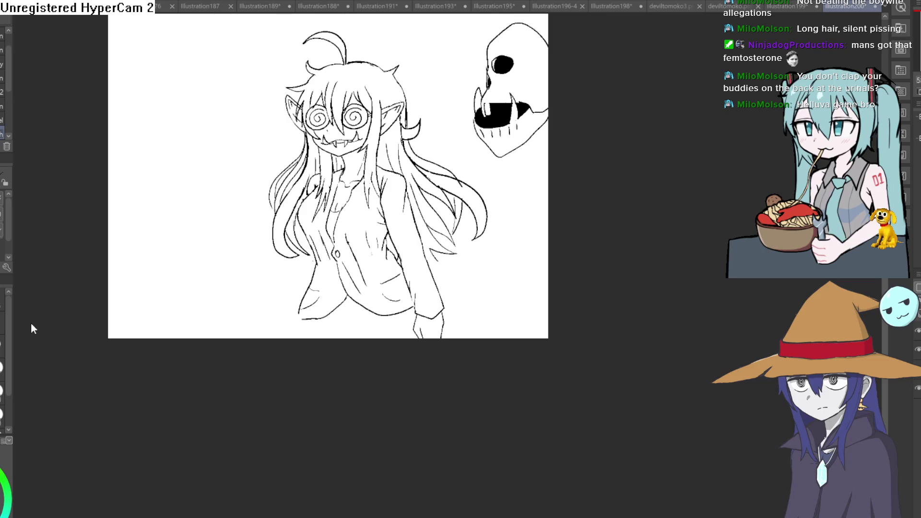
Pull the canvas bottom edge down to leave blank space below the character
key("ctrl+t")
left_click_drag(328, 338, 328, 457)
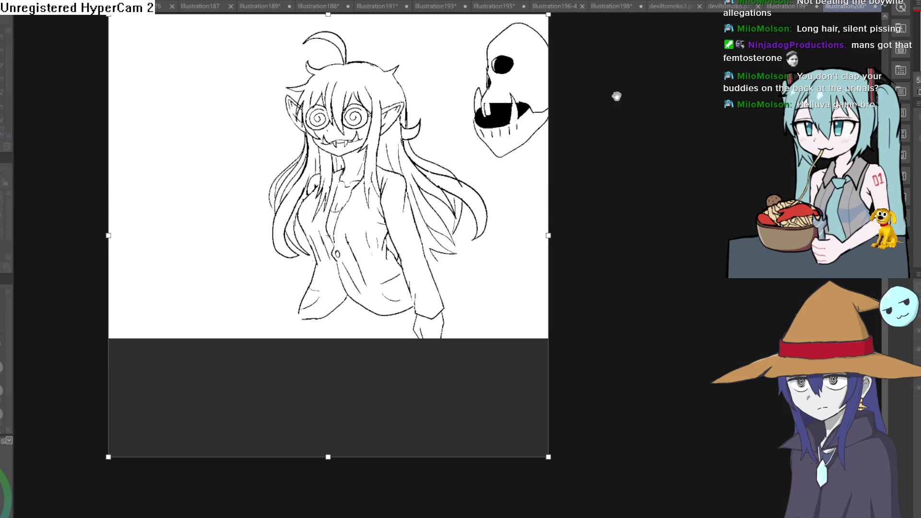
key("Escape")
scroll(597, 313, "up", 2)
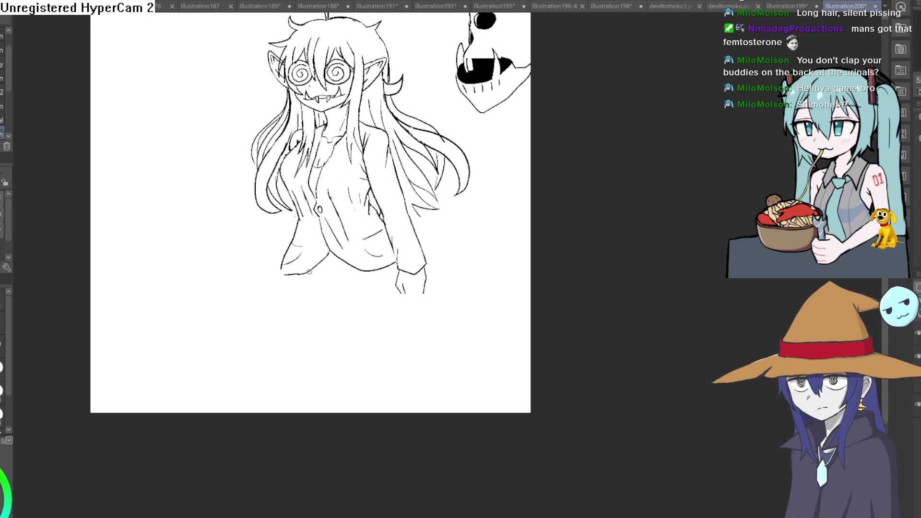
Redraw the lower-left shirt corner so the sleeve line meets the hem
scroll(287, 280, "up", 3)
mouse_move(312, 262)
left_mouse_down()
mouse_move(264, 274)
mouse_move(270, 252)
left_mouse_up()
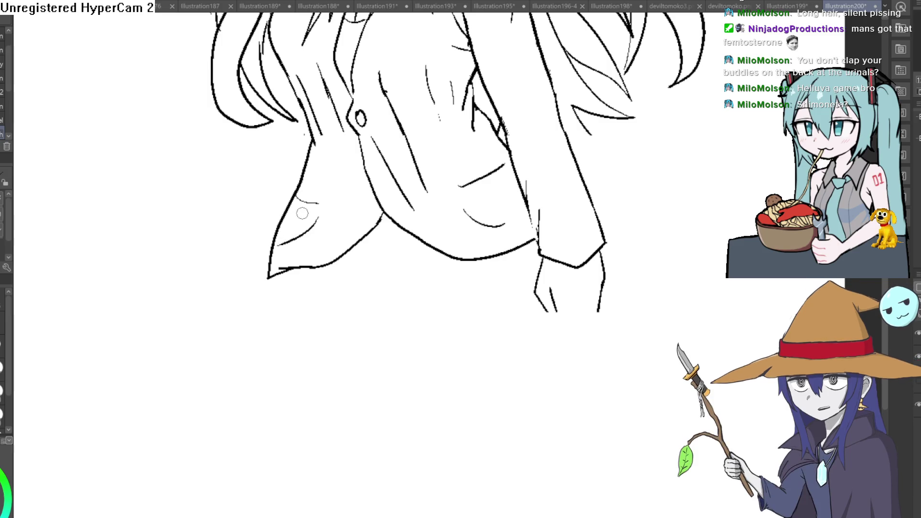
key("ctrl+z")
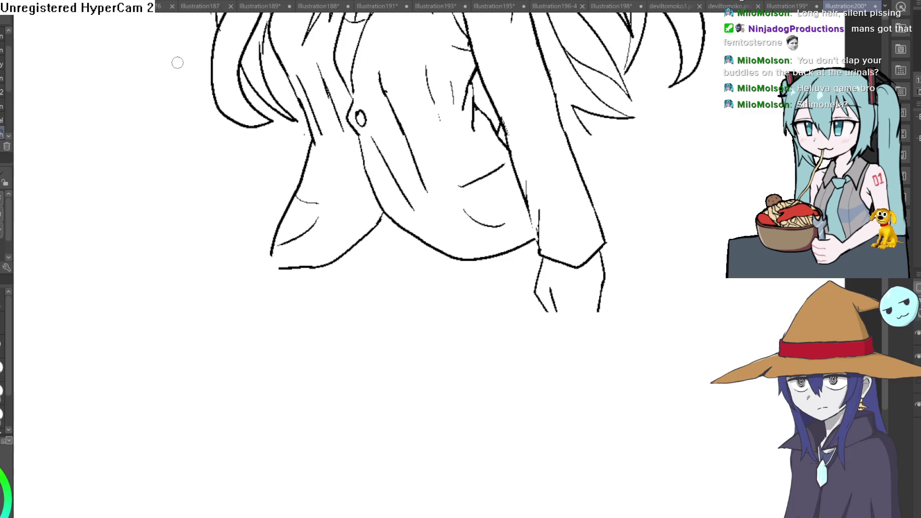
left_click_drag(287, 271, 272, 246)
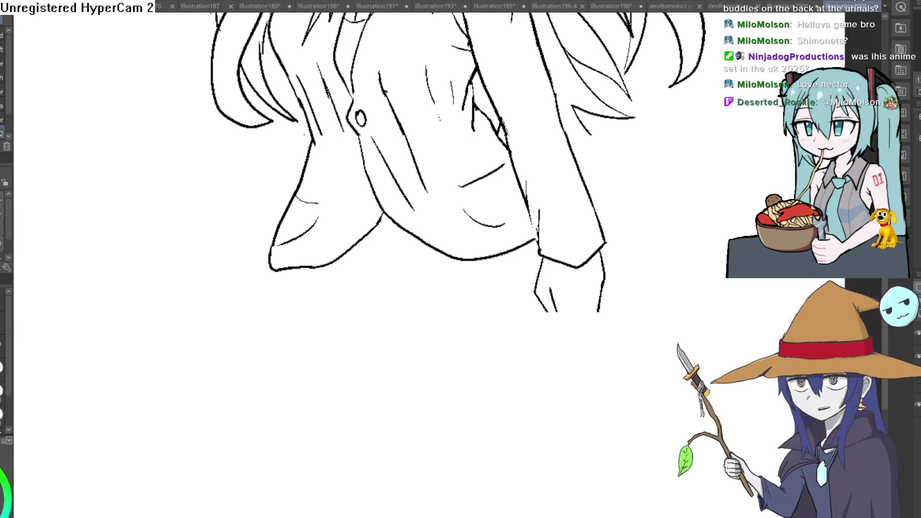
scroll(649, 300, "down", 5)
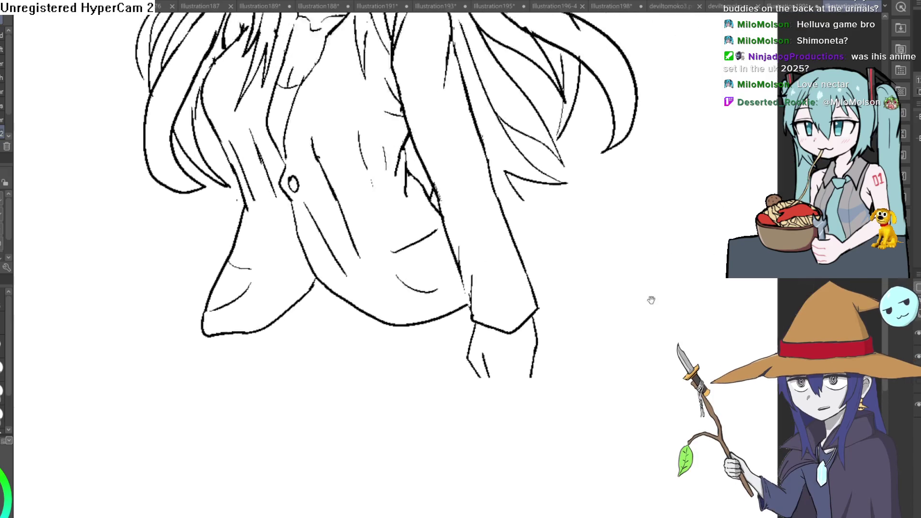
Pan down to the shirt hem and try a long line to the canvas bottom, then undo it
scroll(559, 181, "up", 5)
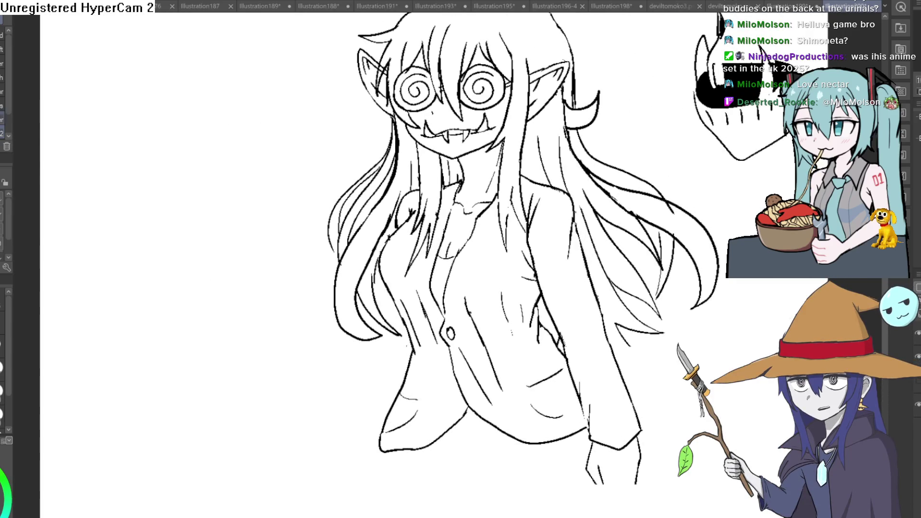
left_click_drag(614, 120, 497, 138)
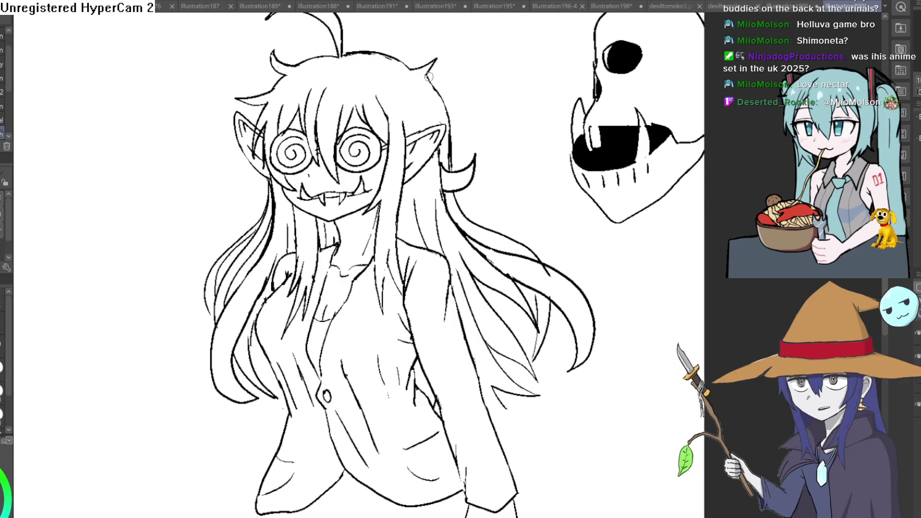
left_click_drag(512, 176, 566, 172)
scroll(567, 172, "down", 3)
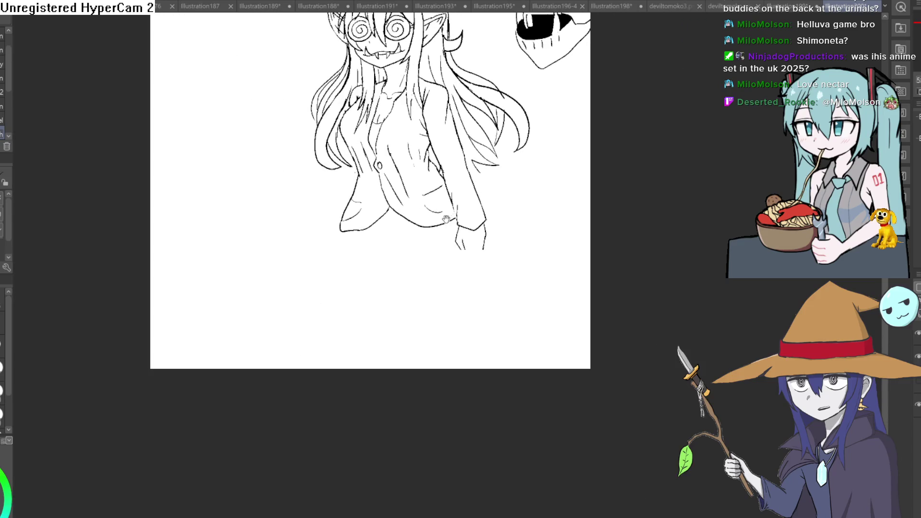
scroll(437, 226, "up", 2)
left_click_drag(437, 226, 430, 212)
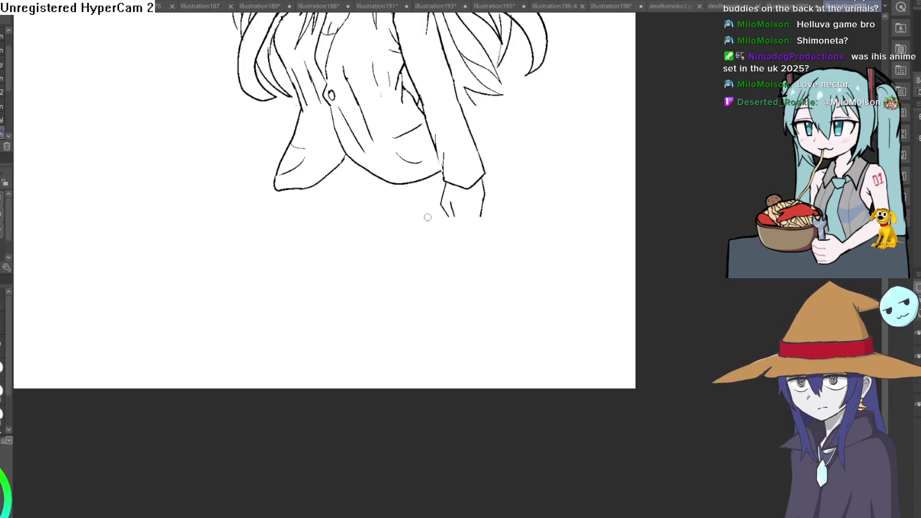
left_click_drag(280, 194, 226, 388)
key("ctrl+z")
scroll(438, 249, "up", 5)
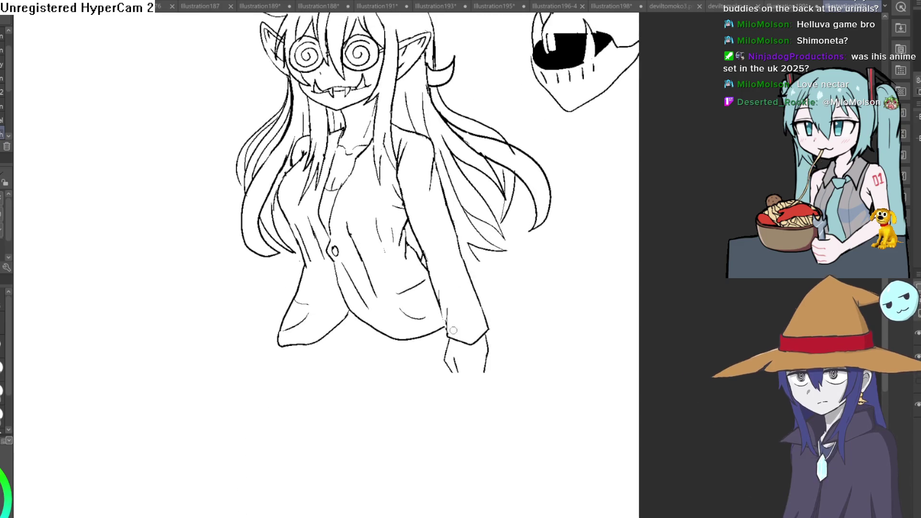
scroll(518, 306, "down", 2)
scroll(382, 260, "up", 1)
Keep a short line running down from the hem's left side, undoing rejected leg strokes
left_click_drag(337, 255, 271, 398)
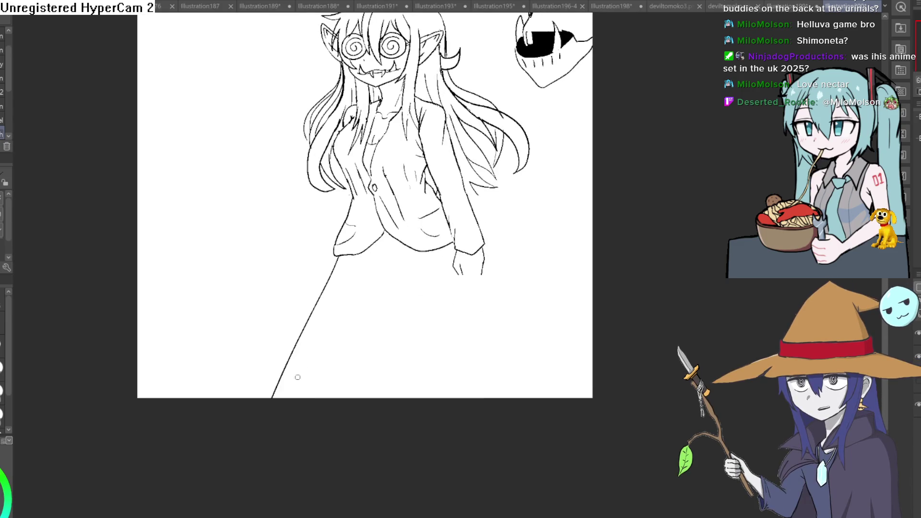
left_click_drag(380, 242, 442, 397)
key("ctrl+z")
key("ctrl+z")
key("ctrl+z")
left_click_drag(342, 257, 335, 322)
left_click_drag(354, 395, 361, 309)
mouse_move(379, 237)
left_mouse_down()
mouse_move(403, 300)
mouse_move(399, 229)
left_mouse_up()
key("ctrl+z")
key("ctrl+z")
key("ctrl+z")
key("ctrl+z")
left_click(511, 203)
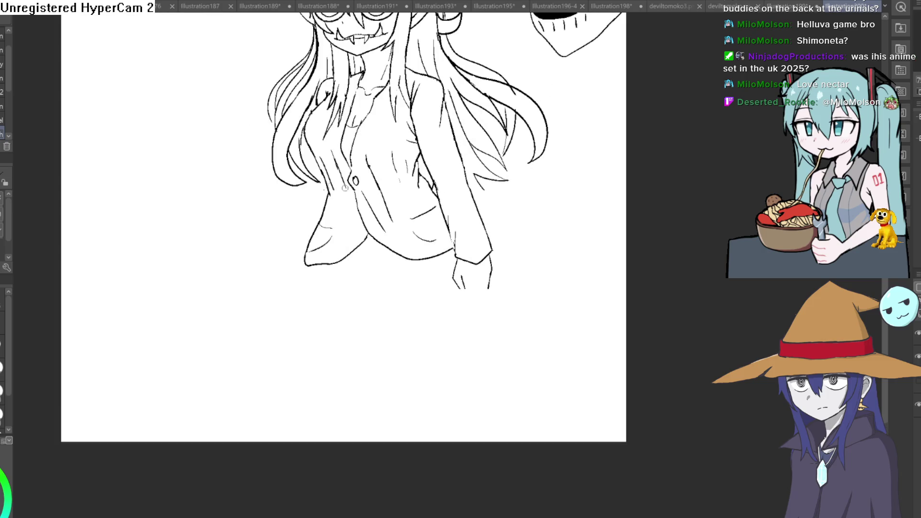
Draw large rounded left and right thigh outlines, with an inner line on the left thigh
mouse_move(317, 164)
left_mouse_down()
mouse_move(230, 189)
mouse_move(173, 273)
mouse_move(189, 346)
mouse_move(237, 359)
mouse_move(310, 281)
mouse_move(300, 223)
mouse_move(311, 211)
left_mouse_up()
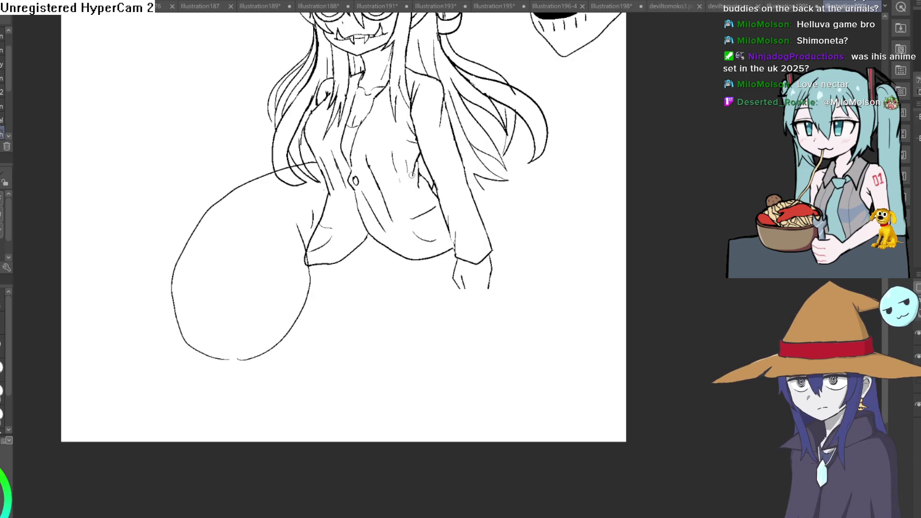
mouse_move(212, 336)
left_mouse_down()
mouse_move(217, 262)
mouse_move(226, 262)
mouse_move(214, 346)
left_mouse_up()
scroll(281, 266, "up", 2)
scroll(303, 276, "down", 2)
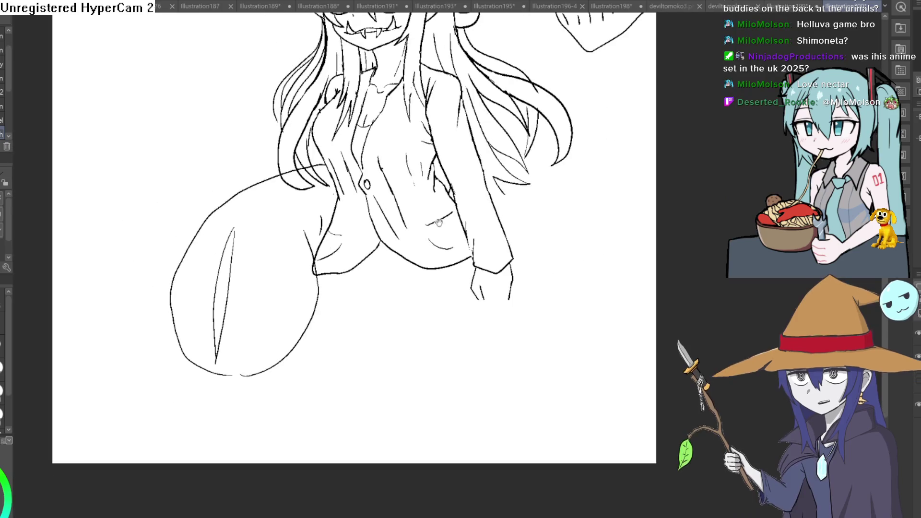
mouse_move(435, 181)
left_mouse_down()
mouse_move(462, 184)
mouse_move(553, 281)
mouse_move(498, 347)
left_mouse_up()
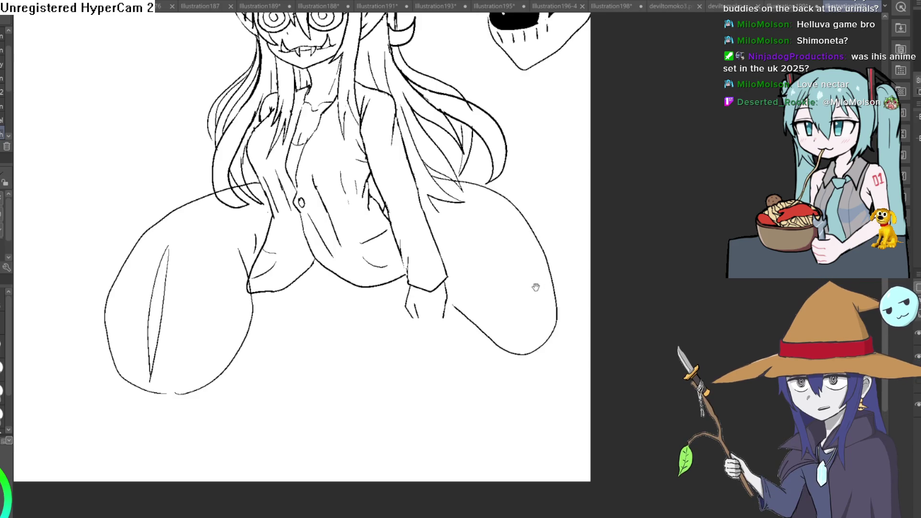
left_click_drag(478, 287, 473, 282)
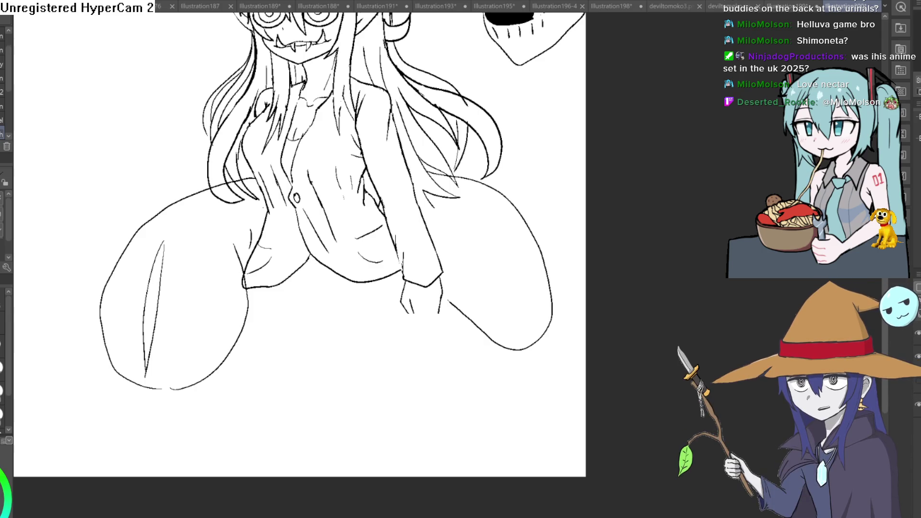
Undo the thigh outlines and the inner thigh line
key("ctrl+z")
key("ctrl+z")
key("ctrl+z")
key("ctrl+z")
key("ctrl+z")
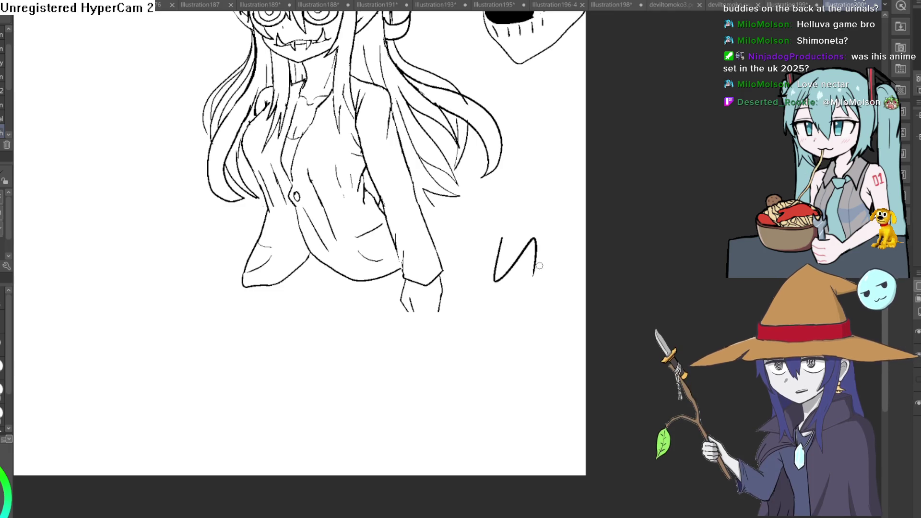
Draw the shorts outline, with its bottom and left edges, just below the shirt hem
left_click_drag(518, 237, 469, 197)
left_click_drag(253, 226, 263, 269)
key("ctrl+z")
scroll(473, 188, "down", 5)
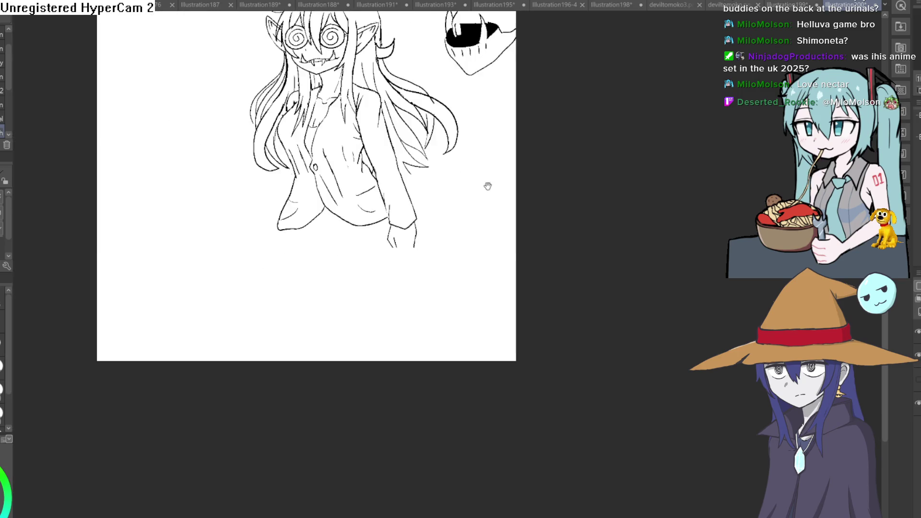
left_click_drag(294, 255, 281, 186)
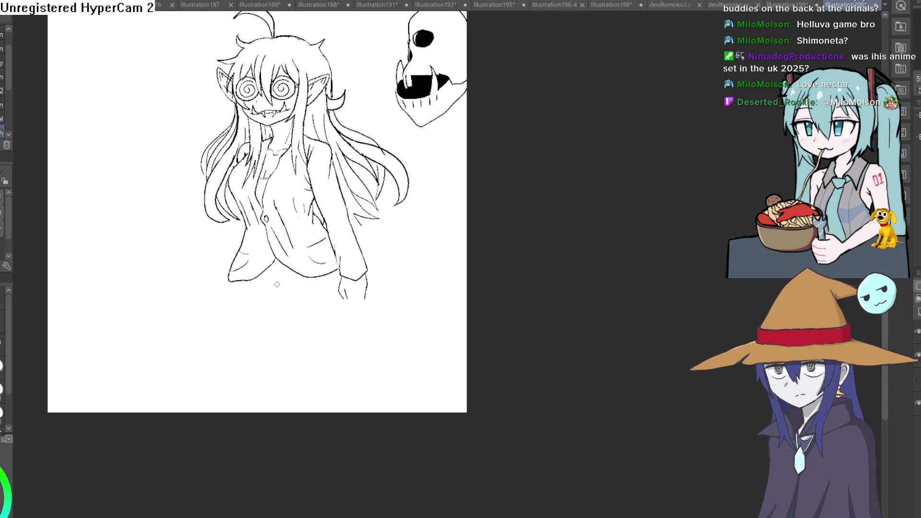
mouse_move(314, 306)
left_mouse_down()
mouse_move(297, 276)
mouse_move(288, 301)
mouse_move(339, 304)
left_mouse_up()
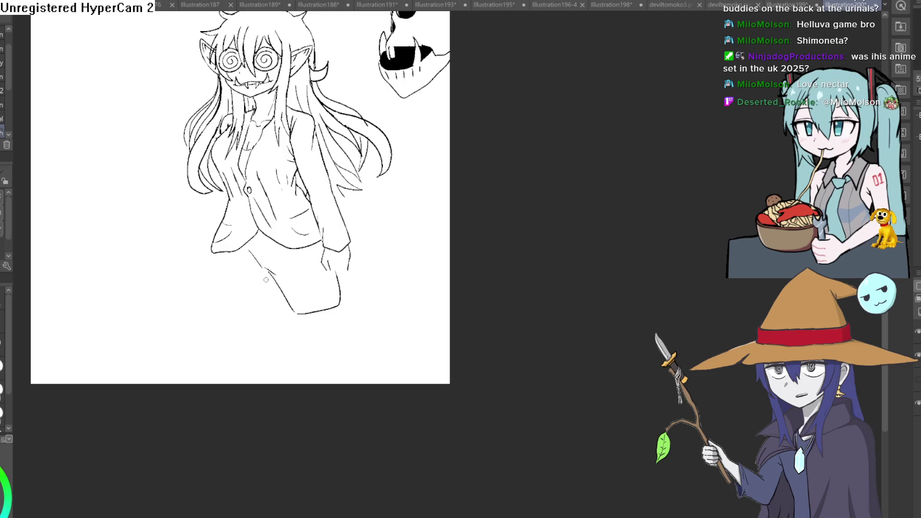
left_click_drag(271, 312, 211, 254)
scroll(356, 212, "down", 2)
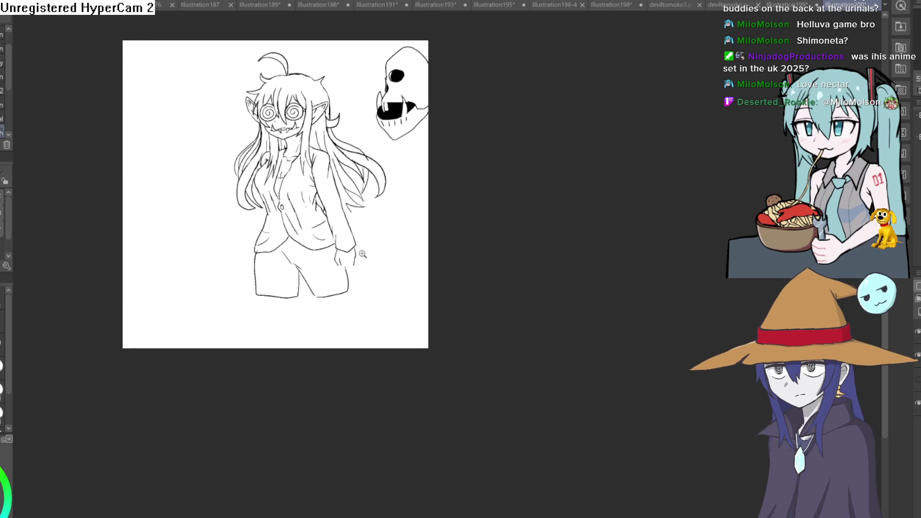
scroll(340, 253, "up", 3)
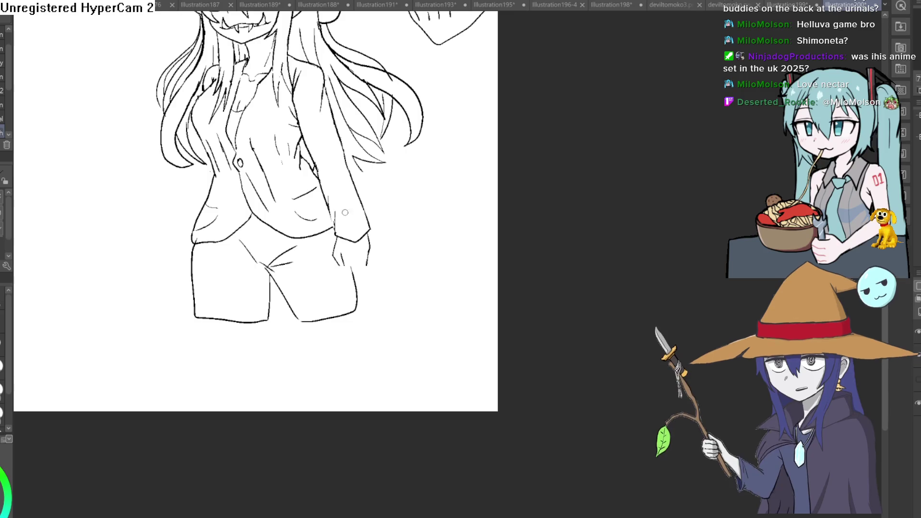
Draw the first long leg line down from the shorts hem
left_click_drag(288, 254, 404, 262)
left_click_drag(506, 189, 495, 346)
key("ctrl+@")
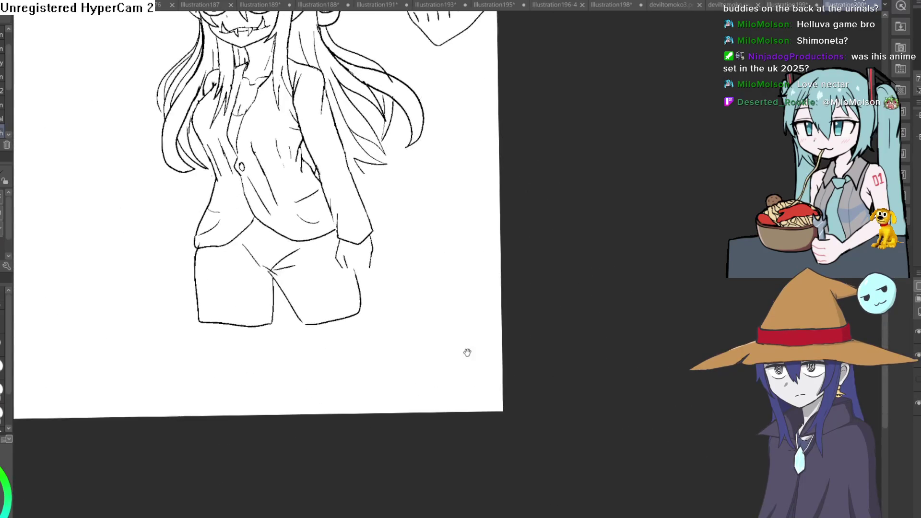
scroll(449, 287, "down", 2)
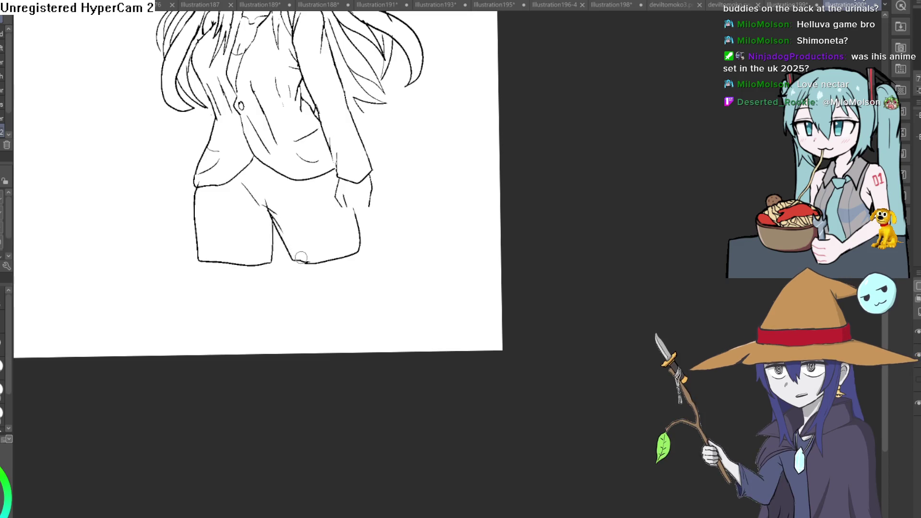
mouse_move(392, 205)
left_mouse_down()
mouse_move(436, 185)
mouse_move(424, 171)
left_mouse_up()
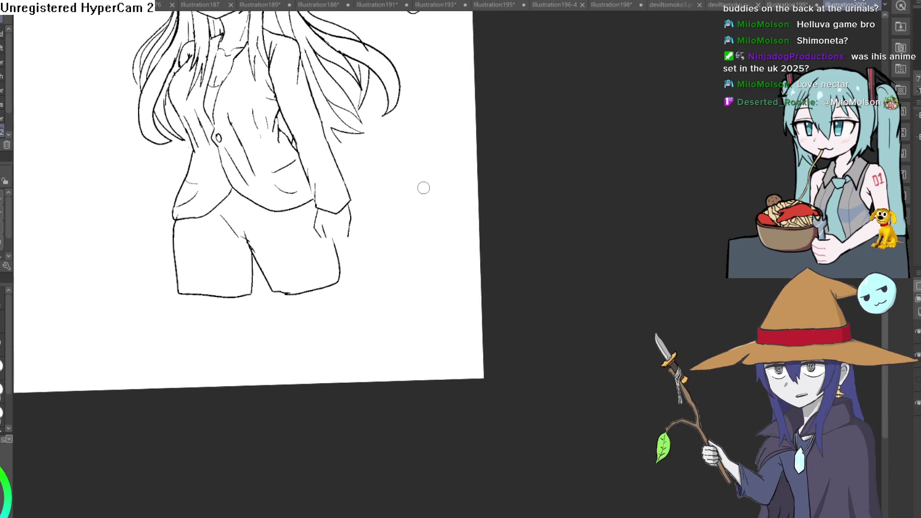
left_click_drag(420, 204, 425, 165)
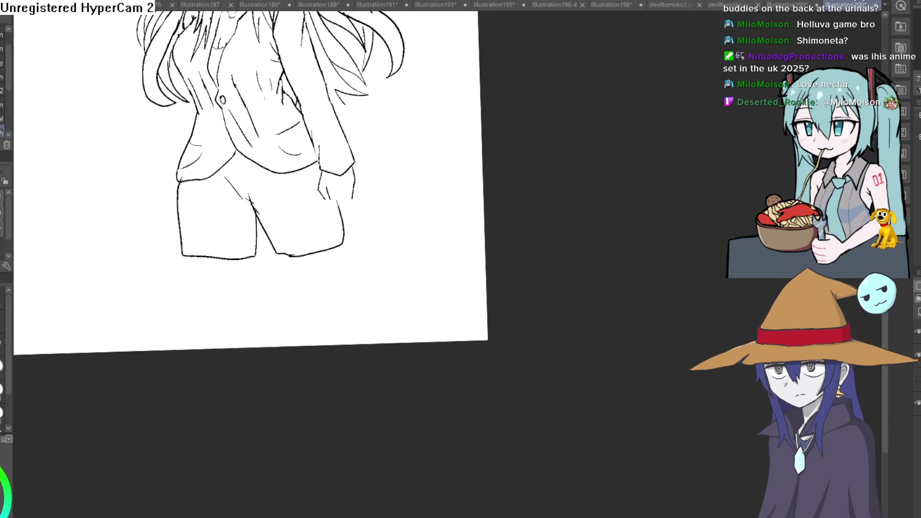
scroll(347, 190, "down", 3)
scroll(291, 273, "up", 4)
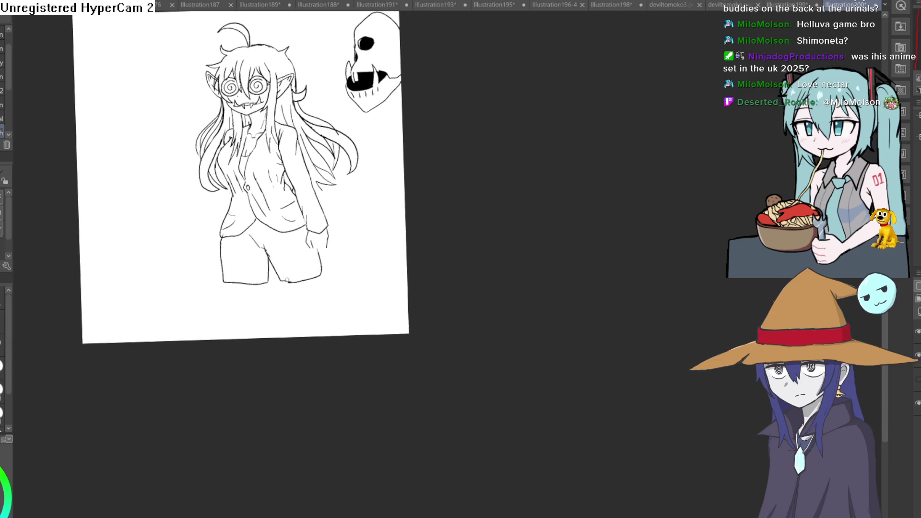
left_click_drag(274, 262, 343, 394)
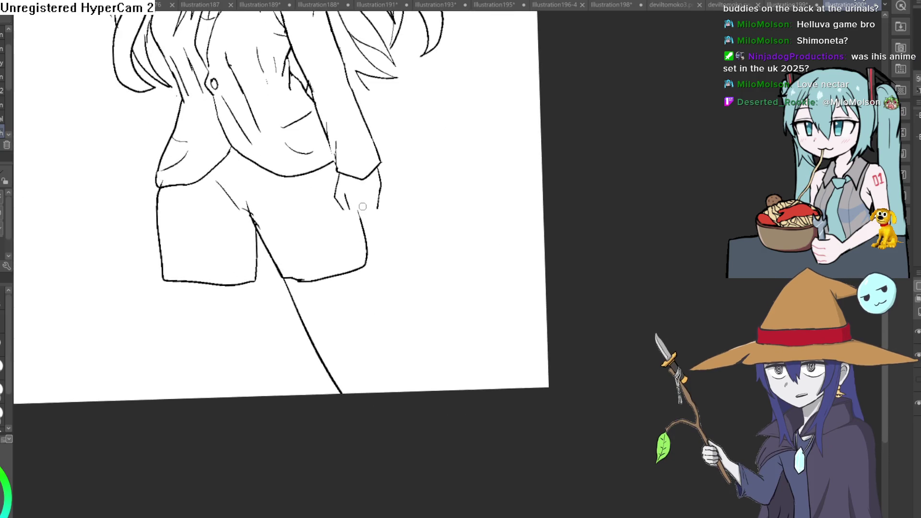
Draw a second leg line and the inner leg line from below the shorts to the canvas bottom
left_click_drag(353, 163, 357, 203)
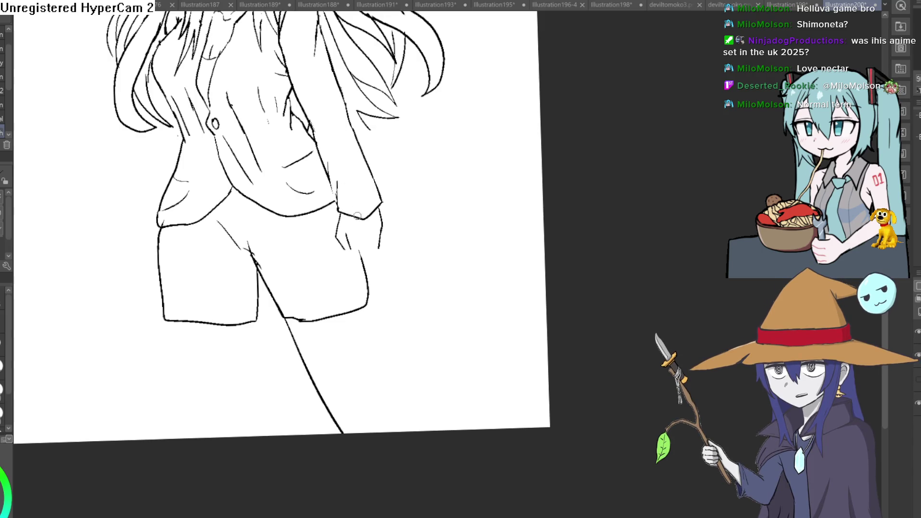
left_click_drag(368, 266, 384, 432)
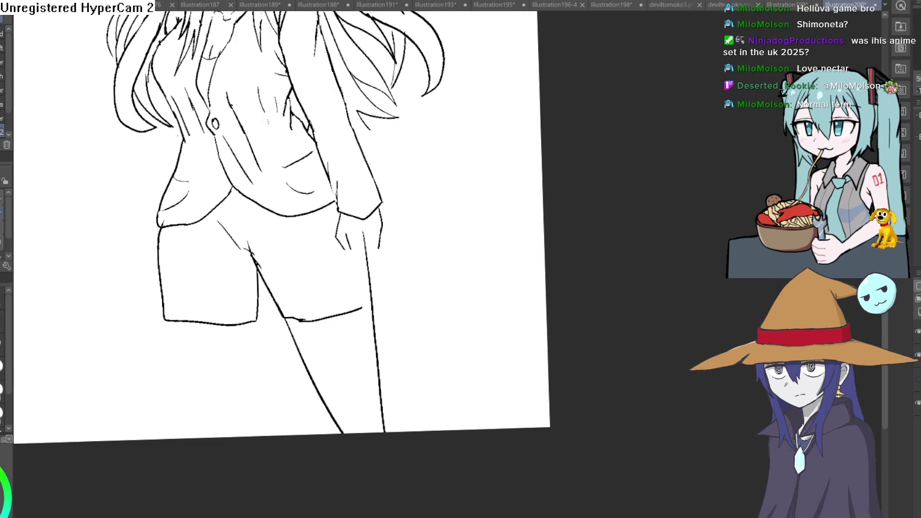
left_click_drag(258, 288, 244, 435)
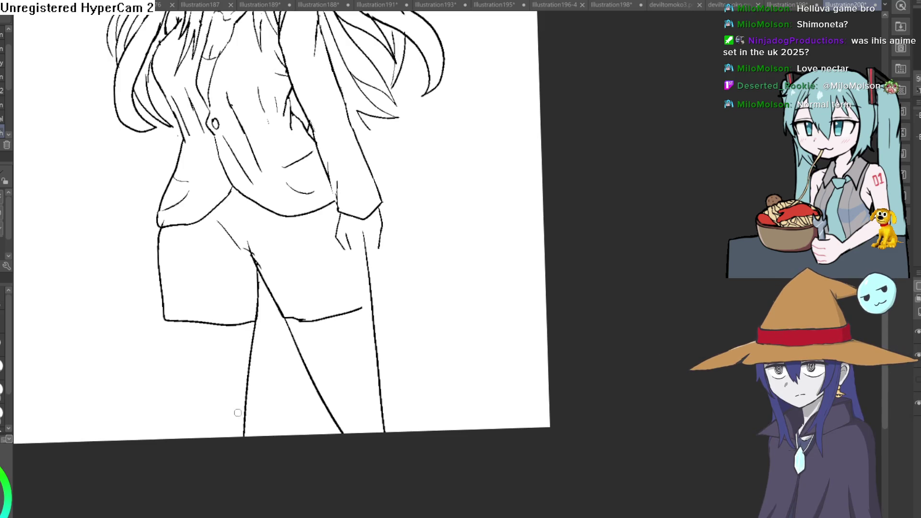
scroll(356, 308, "down", 4)
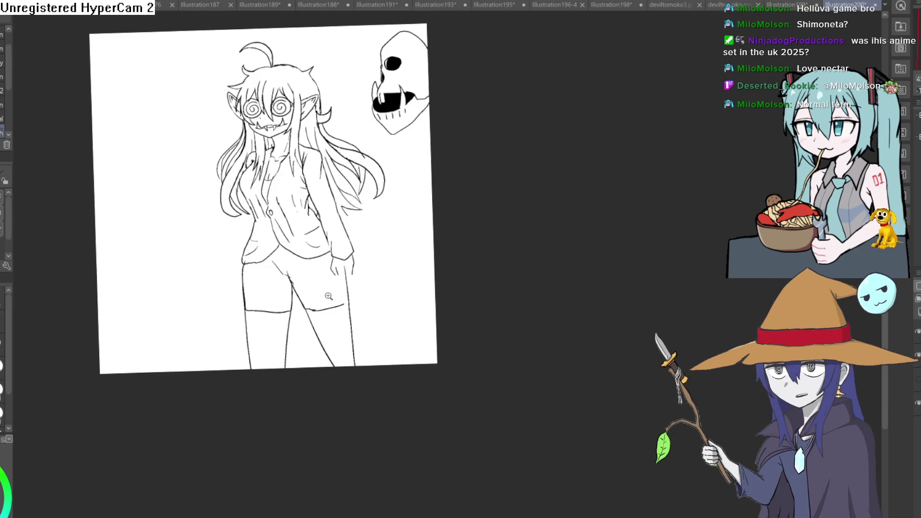
Redraw the stocking-top line across the right thigh and erase the stray marks around it
scroll(356, 309, "up", 4)
left_click_drag(297, 326, 378, 302)
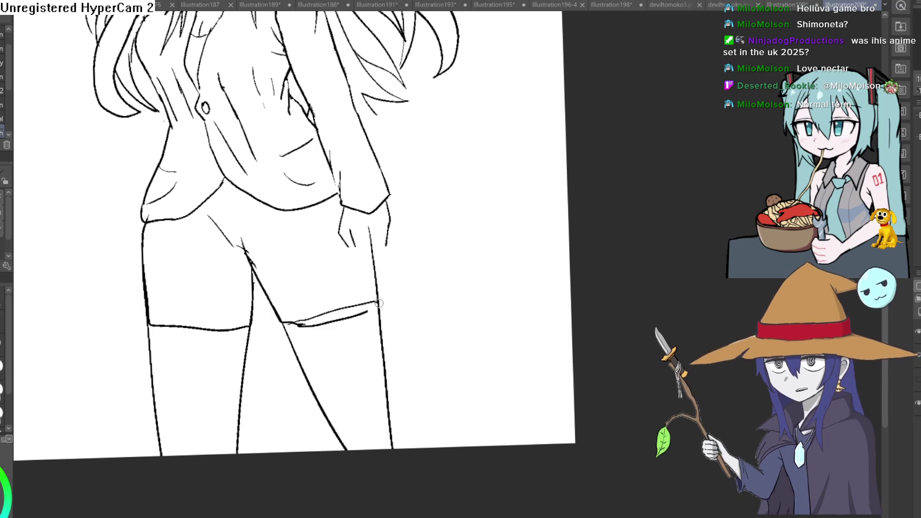
mouse_move(334, 323)
left_mouse_down()
mouse_move(294, 322)
mouse_move(349, 314)
left_mouse_up()
mouse_move(393, 157)
left_mouse_down()
mouse_move(475, 237)
mouse_move(417, 263)
mouse_move(253, 207)
left_mouse_up()
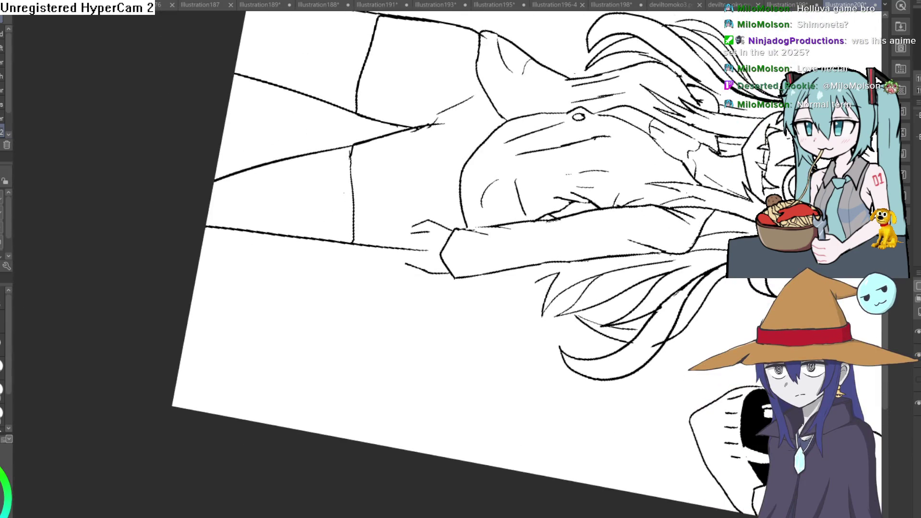
scroll(384, 64, "up", 3)
mouse_move(324, 205)
left_mouse_down()
mouse_move(368, 44)
mouse_move(327, 158)
mouse_move(323, 205)
left_mouse_up()
key("e")
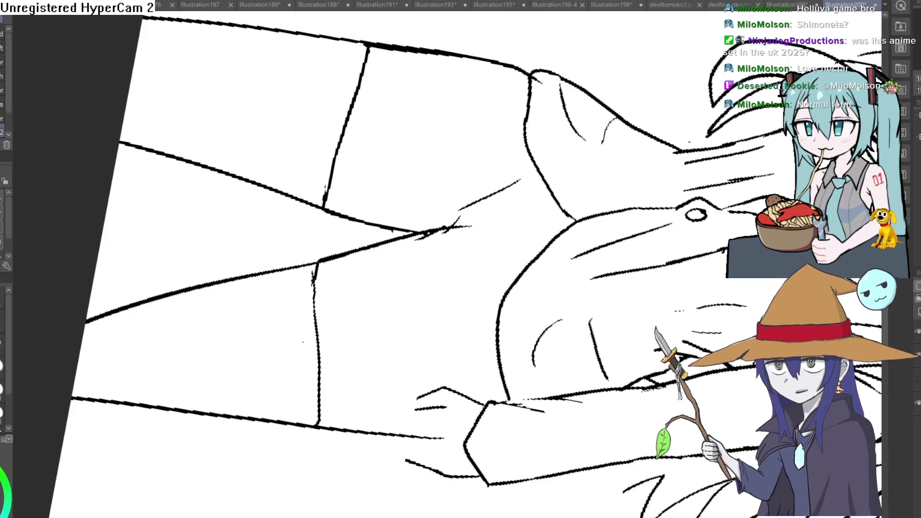
scroll(386, 99, "up", 5)
Redraw the stocking's left edge as one solid, continuous line down from the corner
left_click_drag(224, 269, 454, 77)
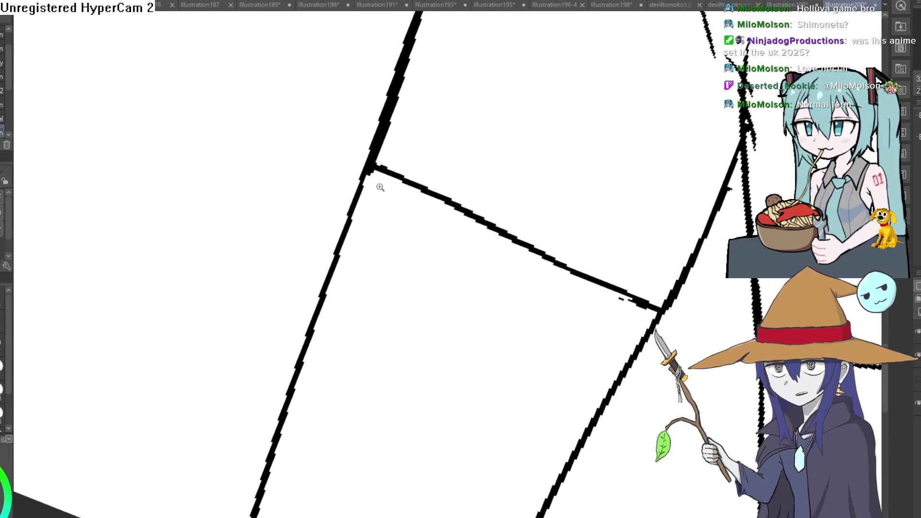
scroll(379, 144, "up", 3)
left_click_drag(377, 102, 322, 267)
key("ctrl+z")
mouse_move(380, 93)
left_mouse_down()
mouse_move(362, 128)
mouse_move(354, 212)
mouse_move(327, 269)
left_mouse_up()
left_click_drag(376, 127, 346, 236)
Redraw the stocking's right edge down from the top-right corner and erase the duplicate line
mouse_move(461, 213)
left_mouse_down()
mouse_move(512, 171)
mouse_move(377, 158)
left_mouse_up()
mouse_move(160, 82)
left_mouse_down()
mouse_move(668, 169)
mouse_move(617, 89)
mouse_move(617, 236)
mouse_move(583, 309)
left_mouse_up()
key("ctrl+z")
left_click_drag(617, 97, 578, 330)
key("e")
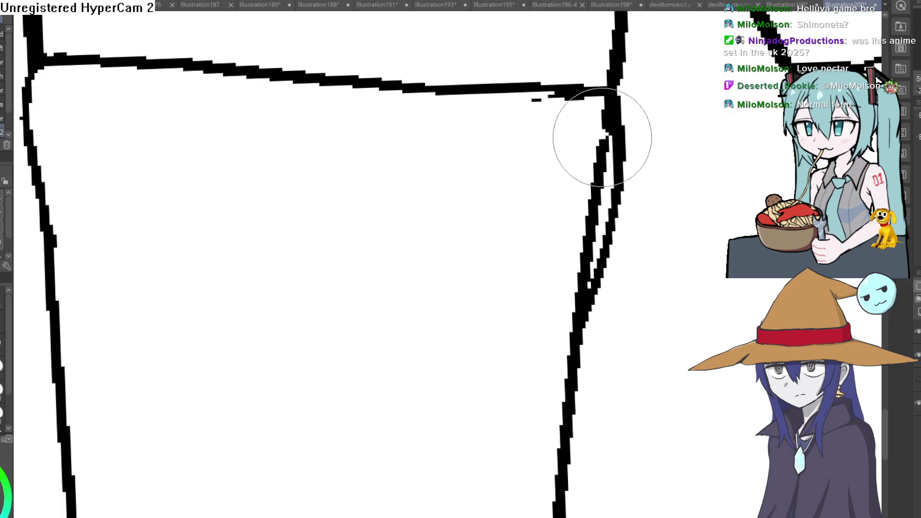
left_click_drag(603, 134, 596, 150)
scroll(568, 292, "down", 5)
mouse_move(566, 329)
left_mouse_down()
mouse_move(542, 255)
mouse_move(629, 249)
mouse_move(605, 258)
mouse_move(603, 276)
left_mouse_up()
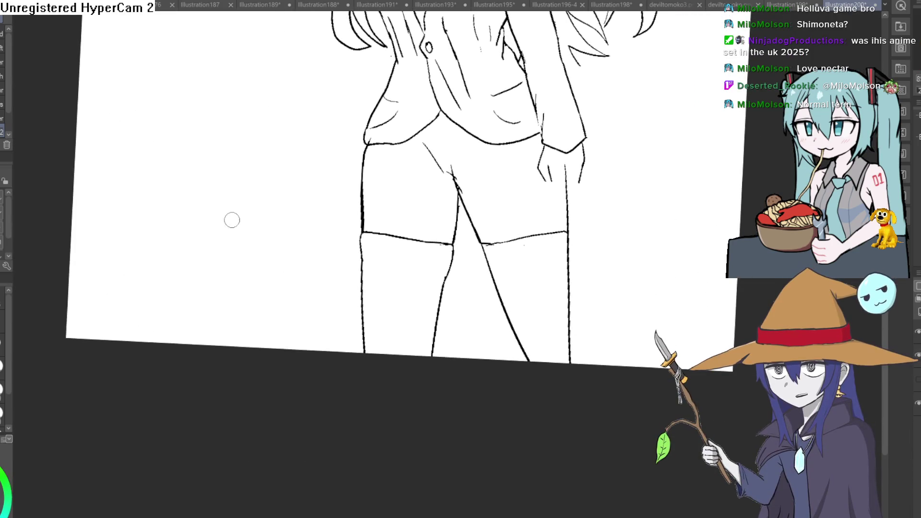
Redraw the right leg's knee-to-shin curve and erase the old lower inner line
scroll(594, 243, "up", 3)
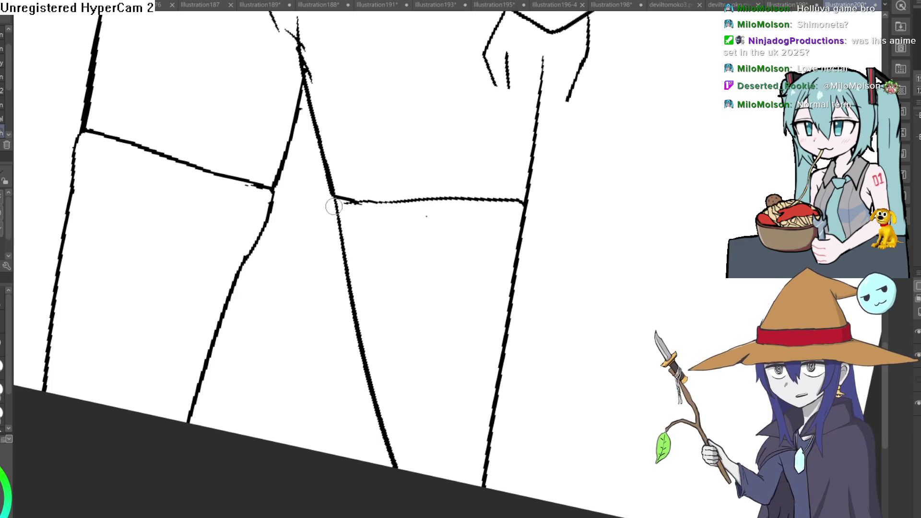
left_click_drag(331, 206, 353, 300)
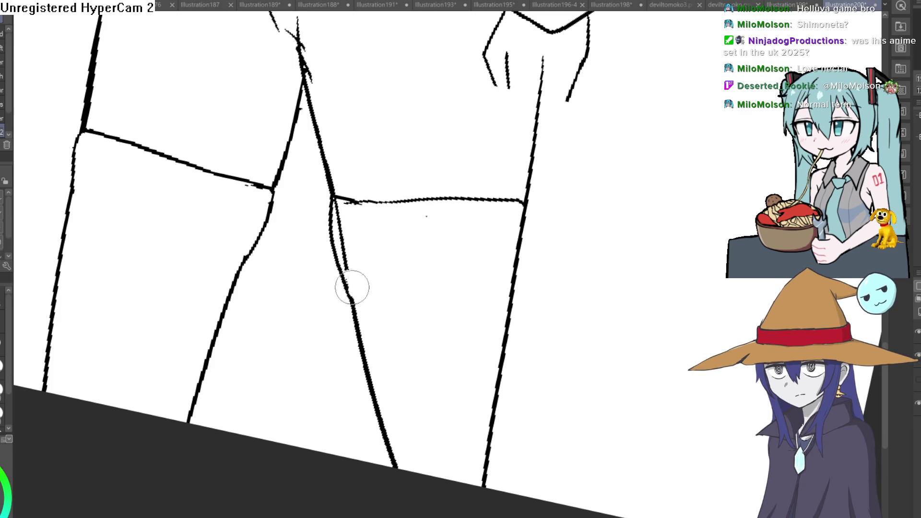
scroll(350, 201, "down", 5)
scroll(510, 186, "up", 2)
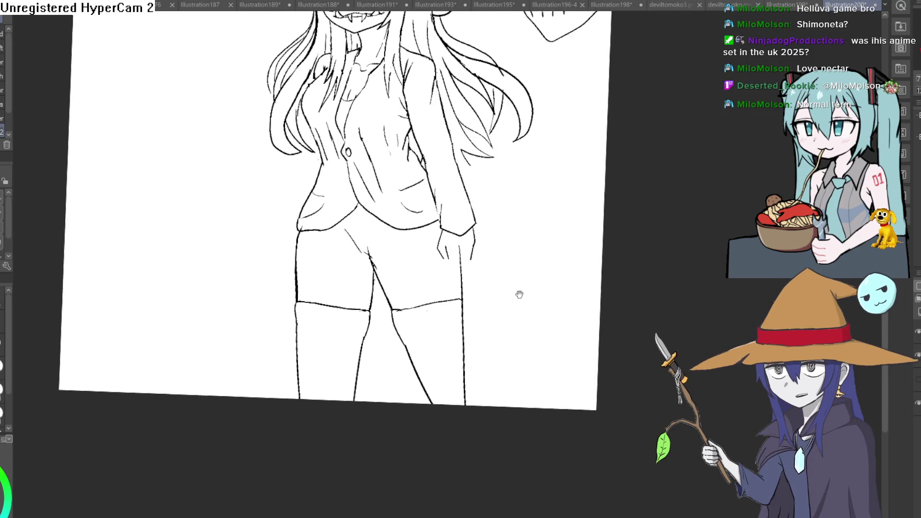
mouse_move(399, 305)
left_mouse_down()
mouse_move(412, 327)
mouse_move(400, 360)
left_mouse_up()
key("p")
Draw a straighter line down from the knee corner and erase stray marks near the knee
scroll(411, 315, "up", 2)
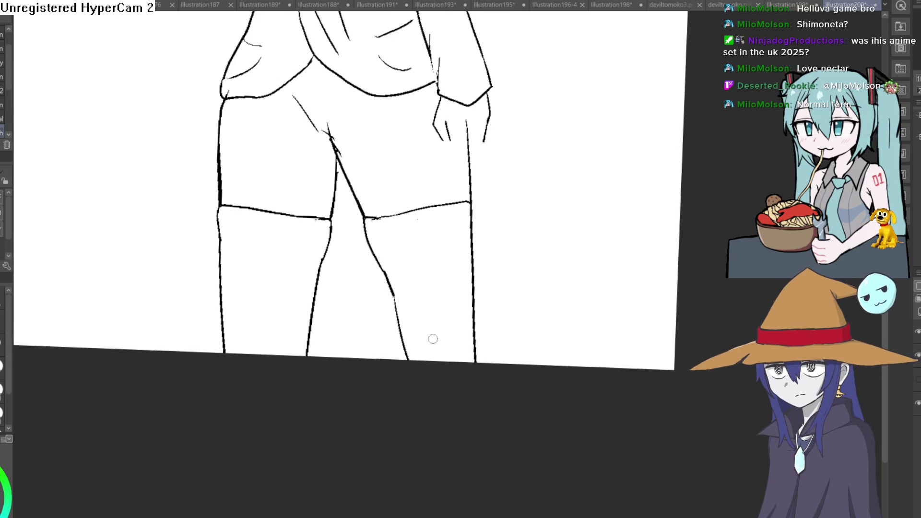
scroll(488, 199, "down", 1)
scroll(480, 201, "up", 3)
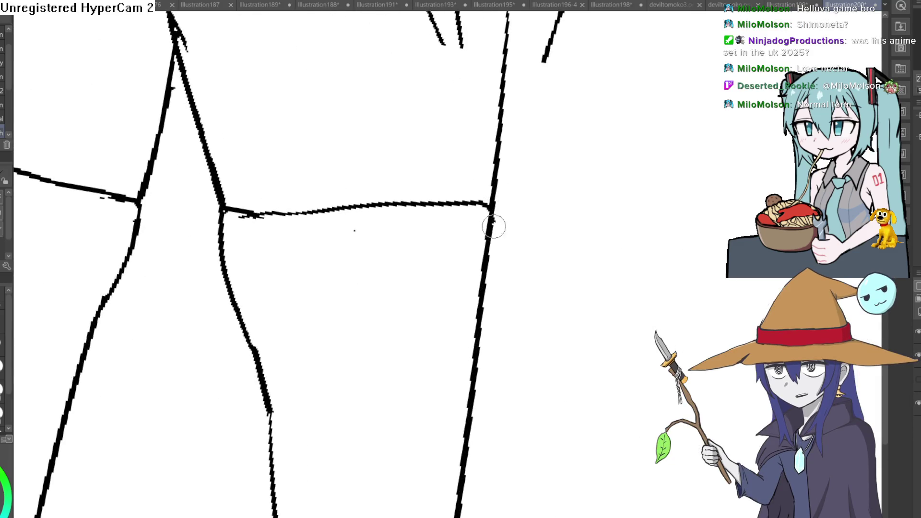
left_click_drag(492, 207, 480, 319)
key("e")
mouse_move(288, 215)
left_mouse_down()
mouse_move(241, 216)
mouse_move(269, 214)
left_mouse_up()
scroll(322, 219, "down", 5)
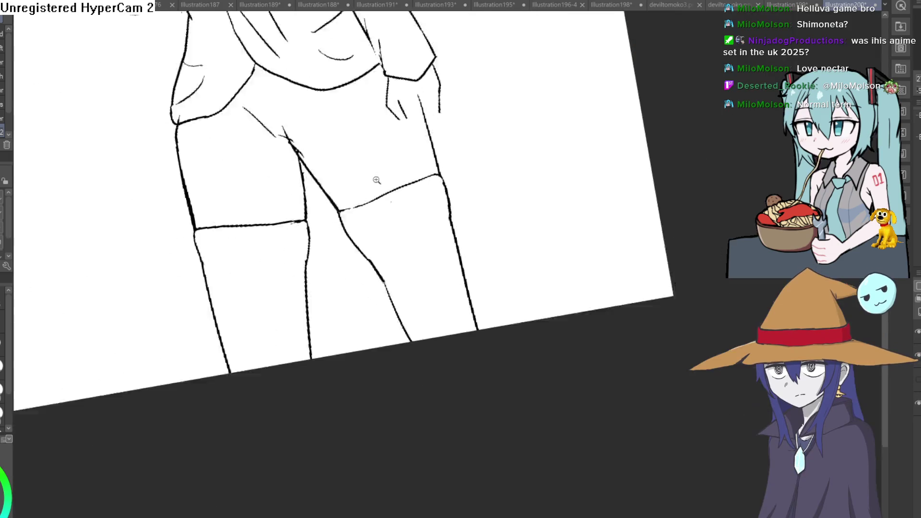
mouse_move(521, 186)
left_mouse_down()
mouse_move(512, 196)
mouse_move(498, 152)
left_mouse_up()
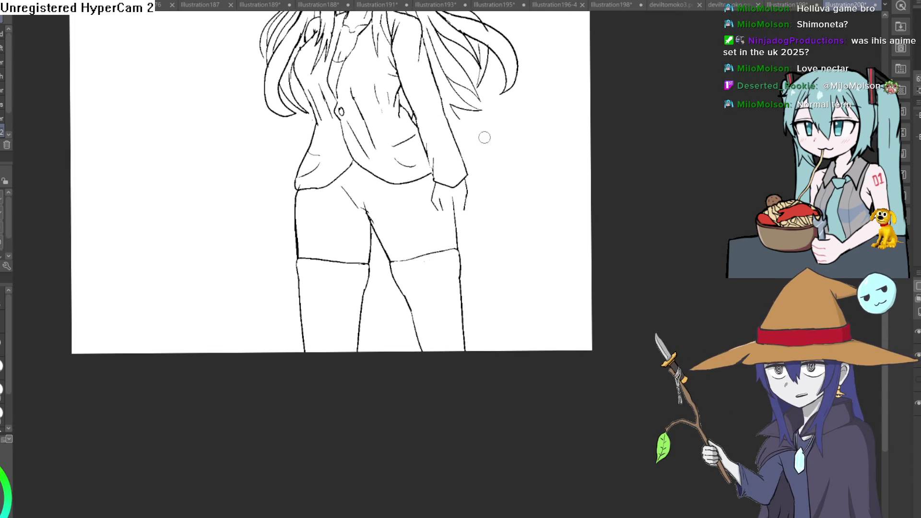
left_click_drag(438, 186, 436, 211)
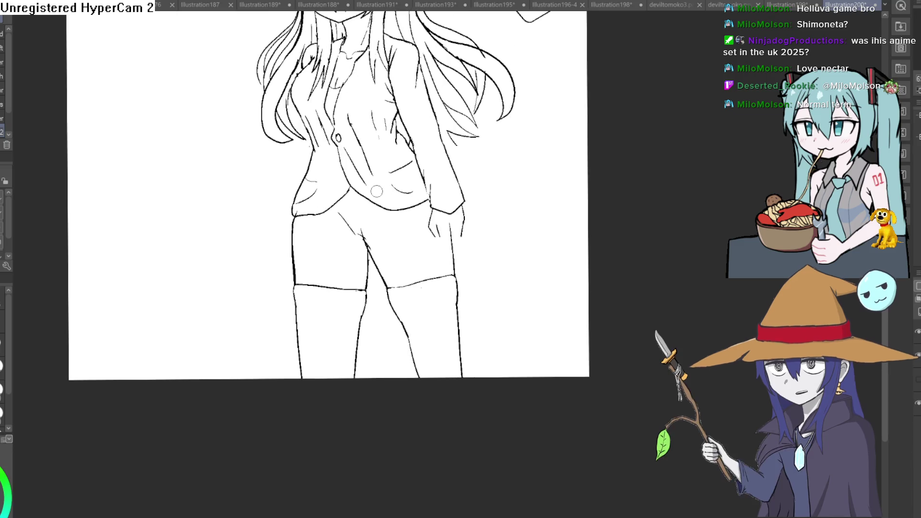
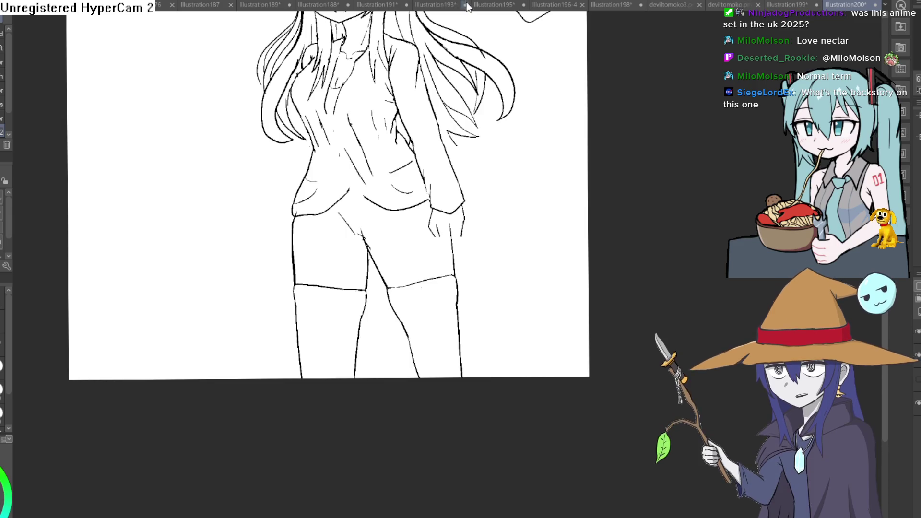
Flip through Illustration195, 191 and 188 to Illustration189 and frame the hoodie goblin's body
left_click(489, 4)
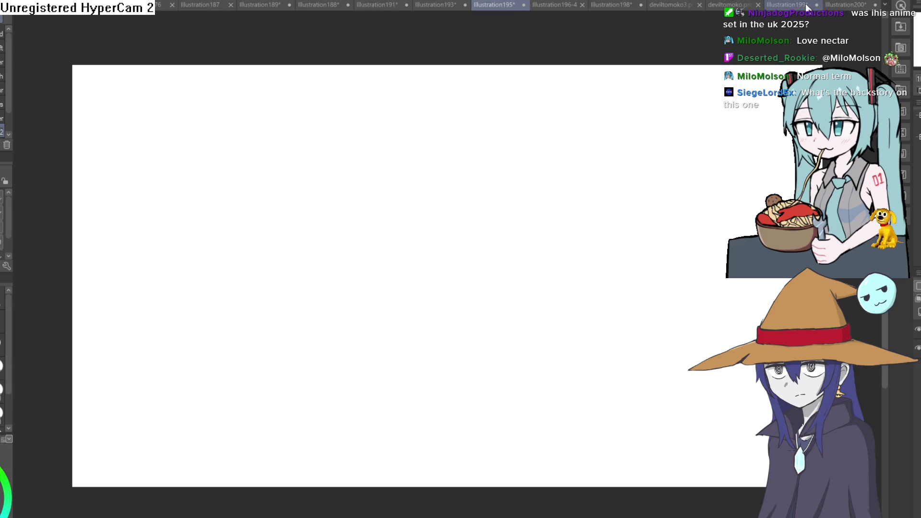
left_click(454, 5)
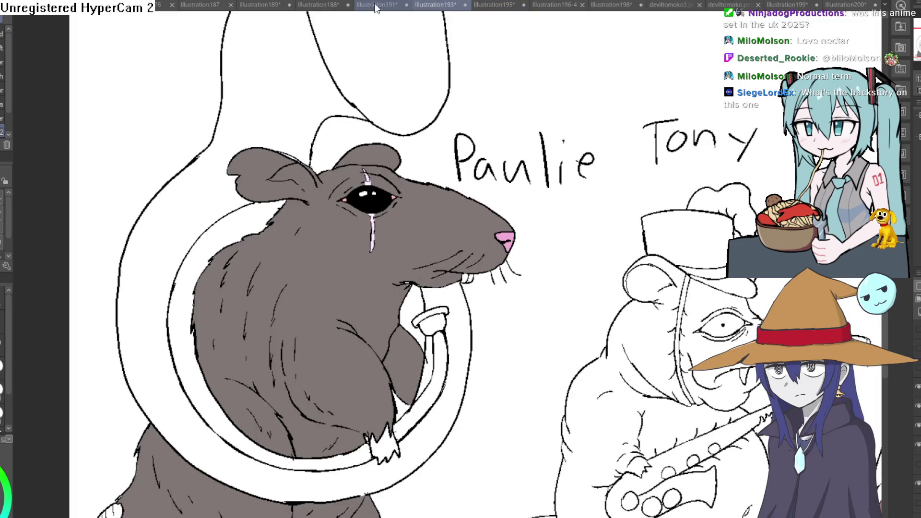
left_click(365, 10)
left_click(315, 5)
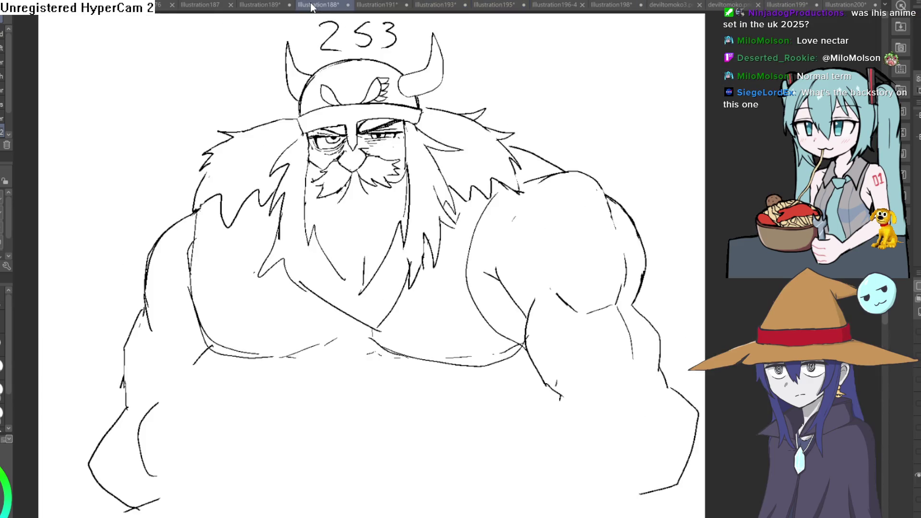
left_click(260, 4)
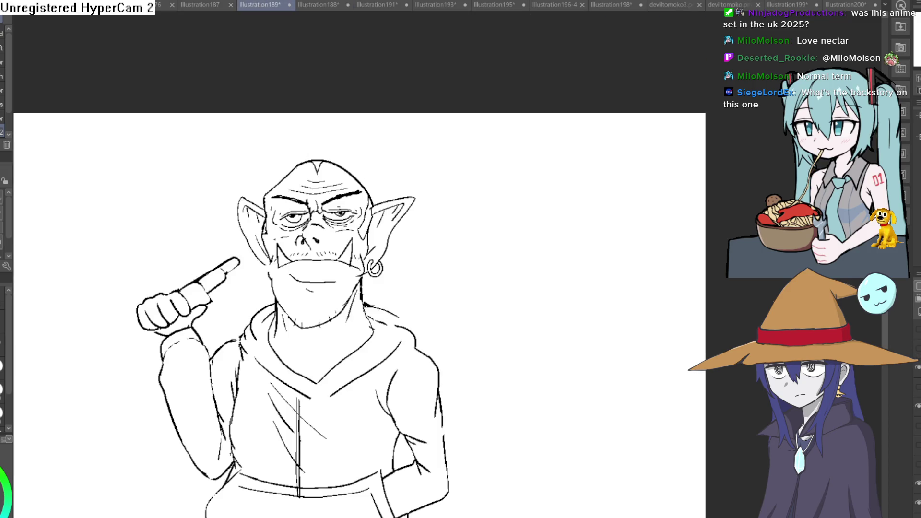
scroll(422, 246, "down", 1)
left_click_drag(429, 374, 454, 267)
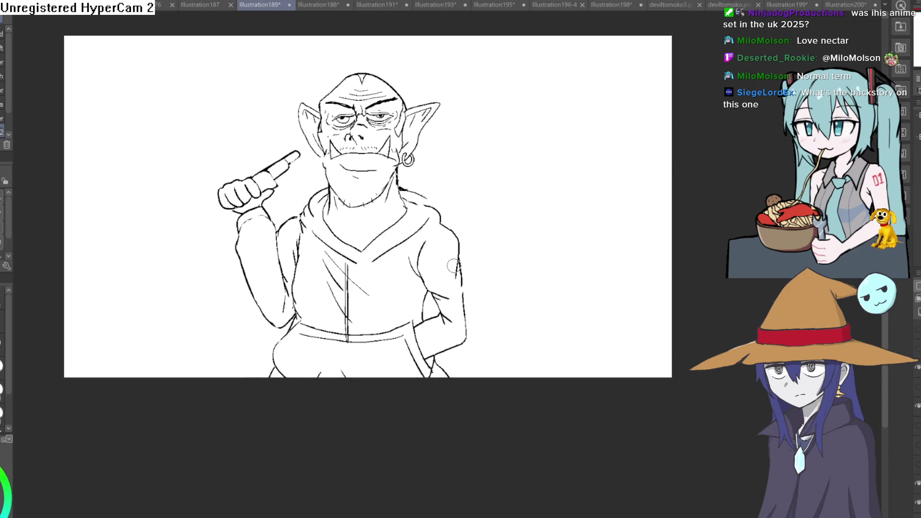
scroll(359, 225, "up", 1)
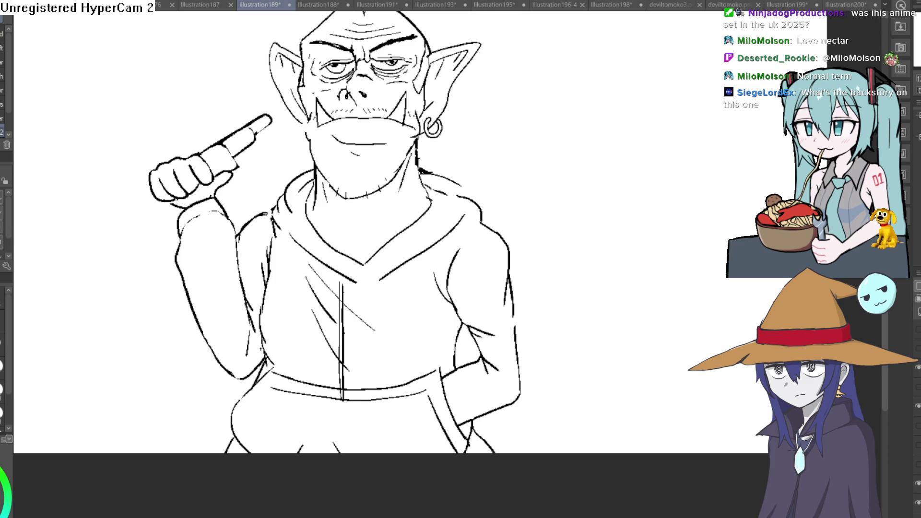
mouse_move(509, 138)
left_mouse_down()
mouse_move(525, 226)
mouse_move(523, 196)
mouse_move(522, 210)
left_mouse_up()
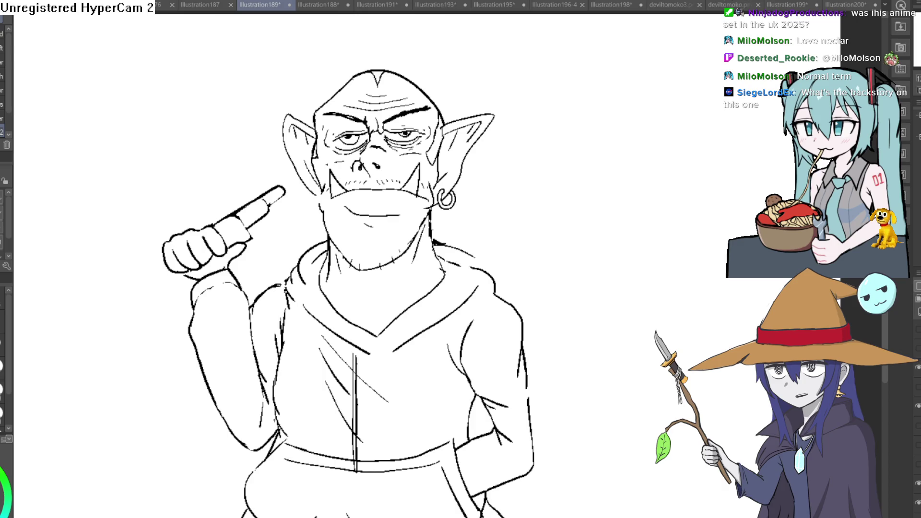
Check the smoke-lines and ear/chin sketch layers, leaving only the body and hoodie lines visible
left_click(917, 368)
left_click(918, 349)
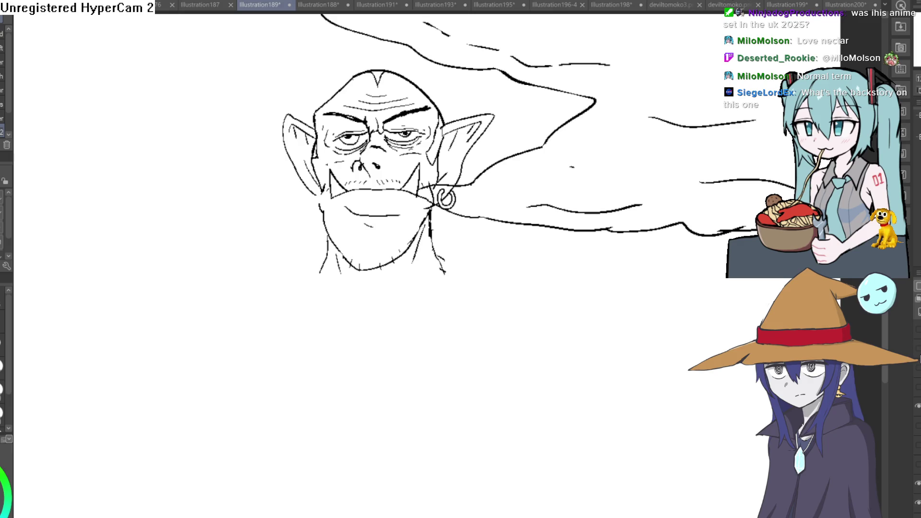
left_click(918, 349)
left_click(918, 368)
left_click(918, 369)
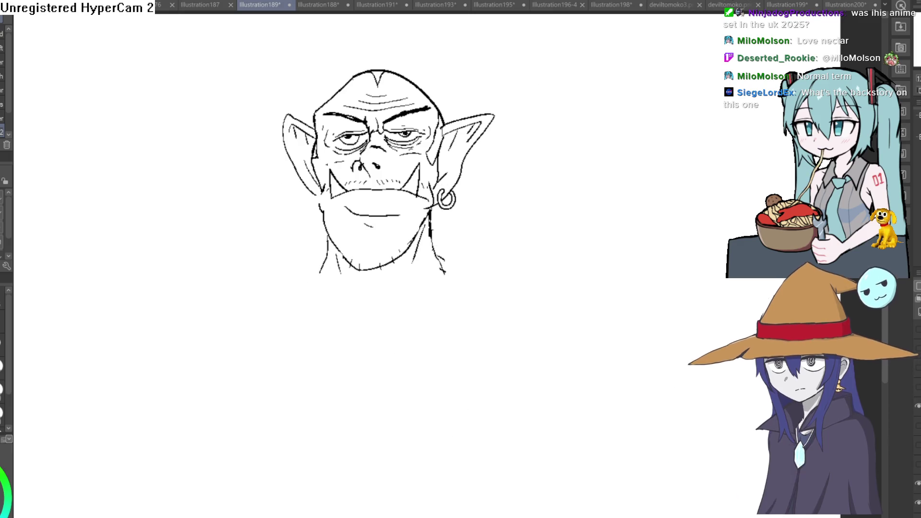
left_click(917, 387)
left_click(917, 386)
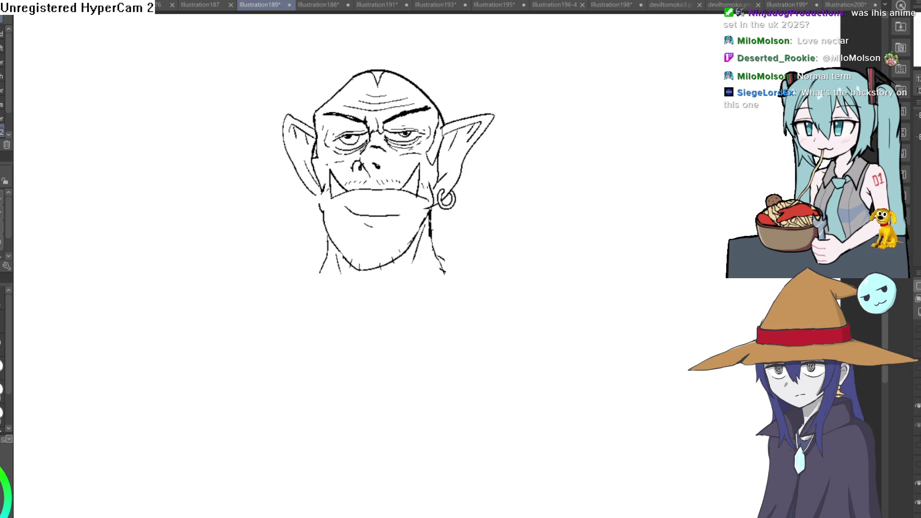
left_click(917, 369)
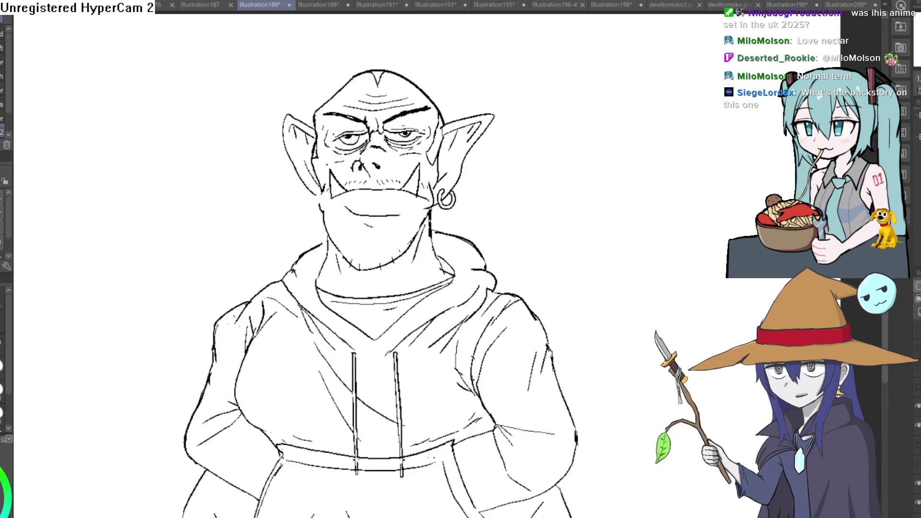
Preview the goblin's flat colour layer, hide it again, and switch to Construct 3
left_click(917, 512)
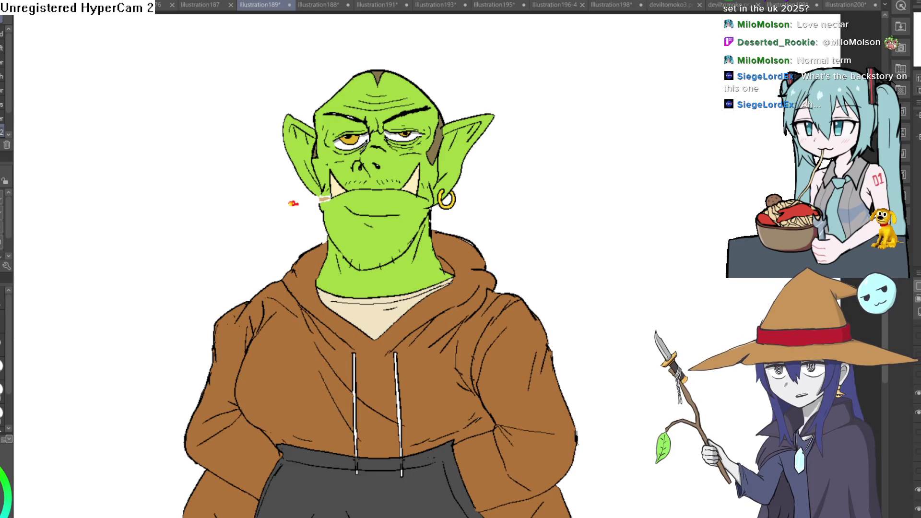
left_click(918, 509)
left_click_drag(432, 288, 417, 294)
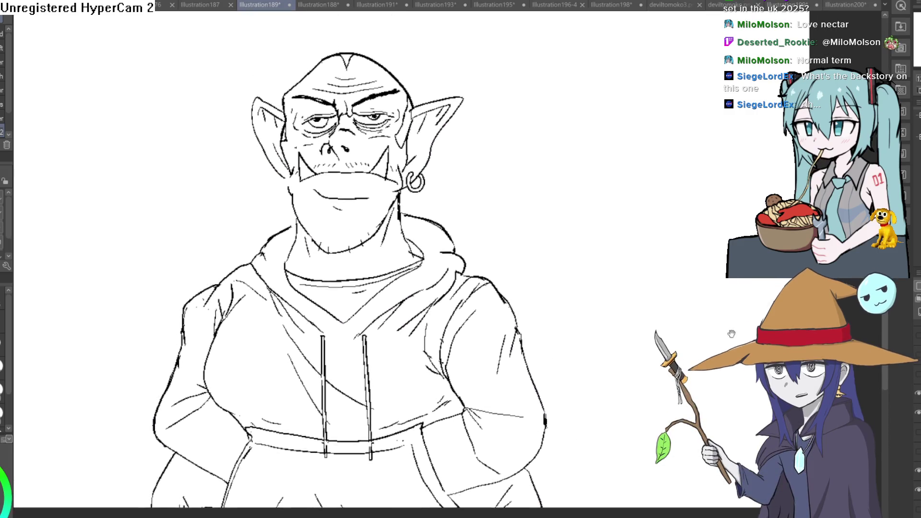
scroll(743, 371, "down", 1)
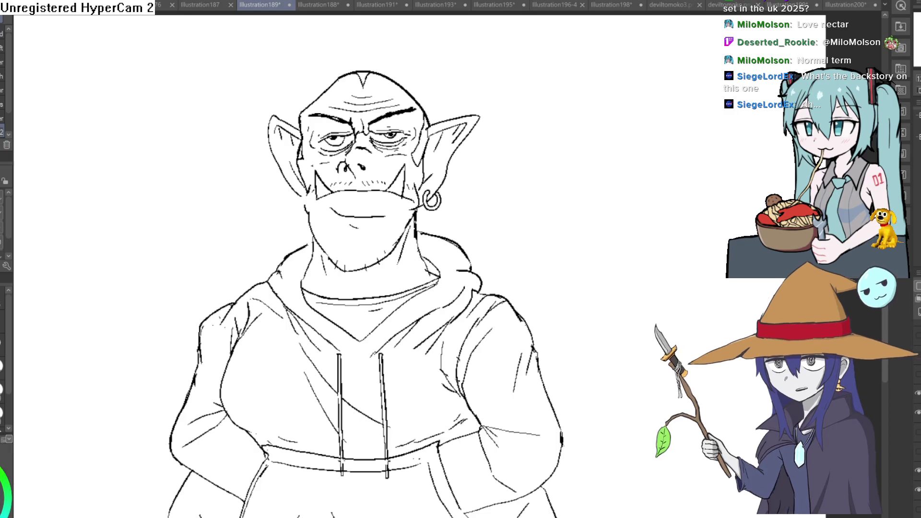
key("alt+Tab")
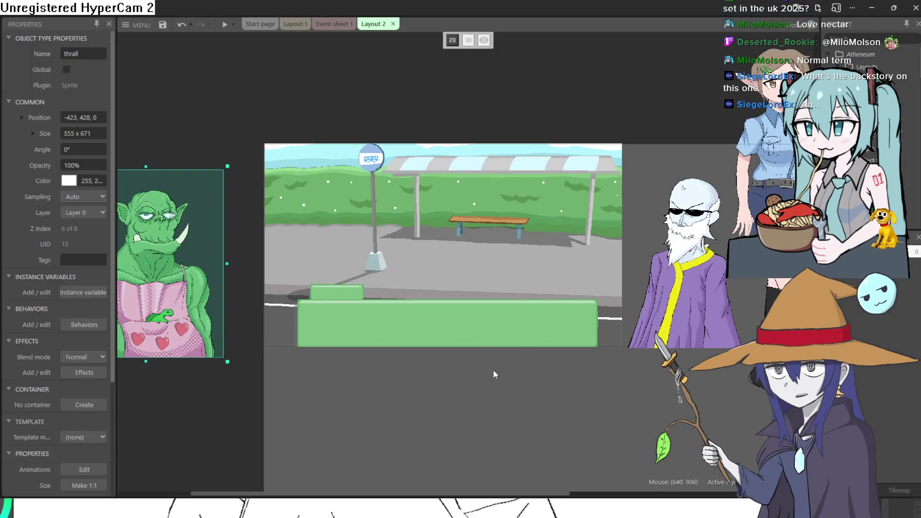
Place the davor and thrall orc sprites into the Layout 2 bus-stop scene
scroll(383, 405, "right", 3)
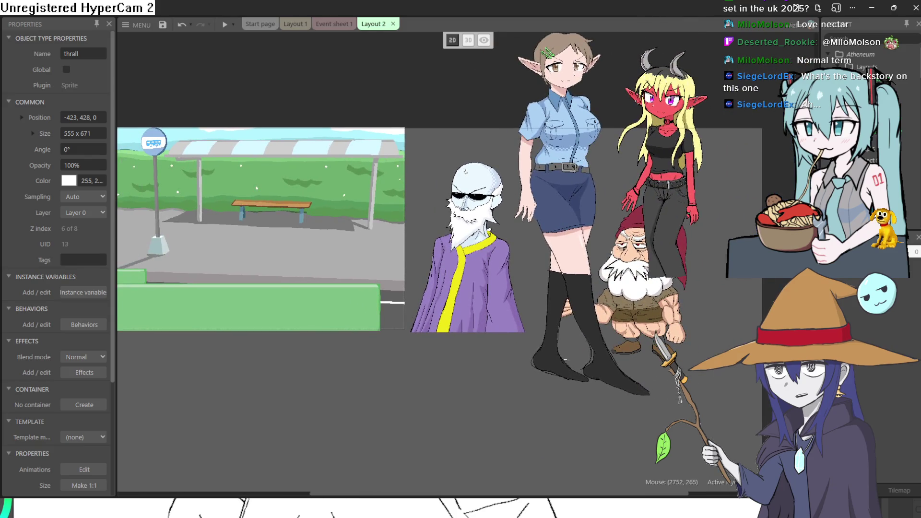
scroll(864, 60, "up", 2)
mouse_move(859, 111)
left_mouse_down()
mouse_move(624, 216)
mouse_move(330, 249)
left_mouse_up()
scroll(442, 370, "left", 3)
left_click_drag(493, 288, 503, 268)
left_click_drag(137, 261, 345, 248)
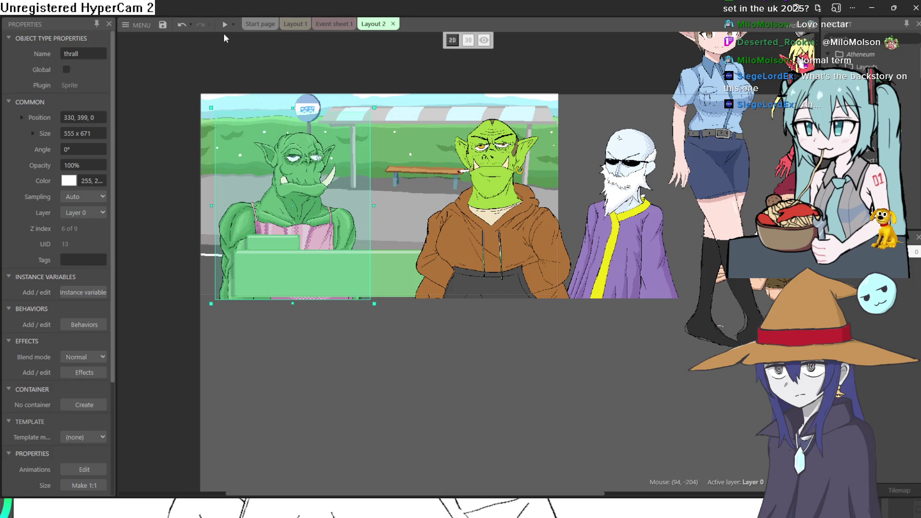
Preview the layout, close it, and minimize Construct to return to Clip Studio Paint
left_click(224, 24)
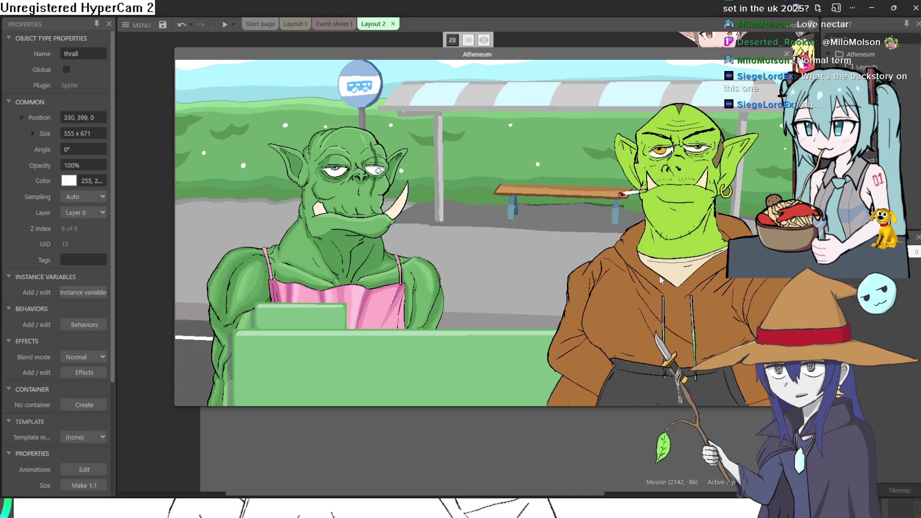
left_click(787, 53)
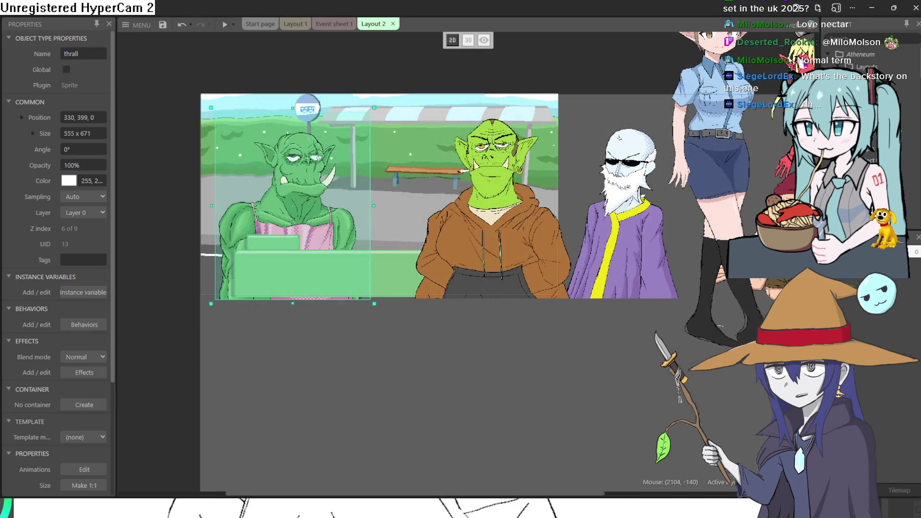
left_click(872, 8)
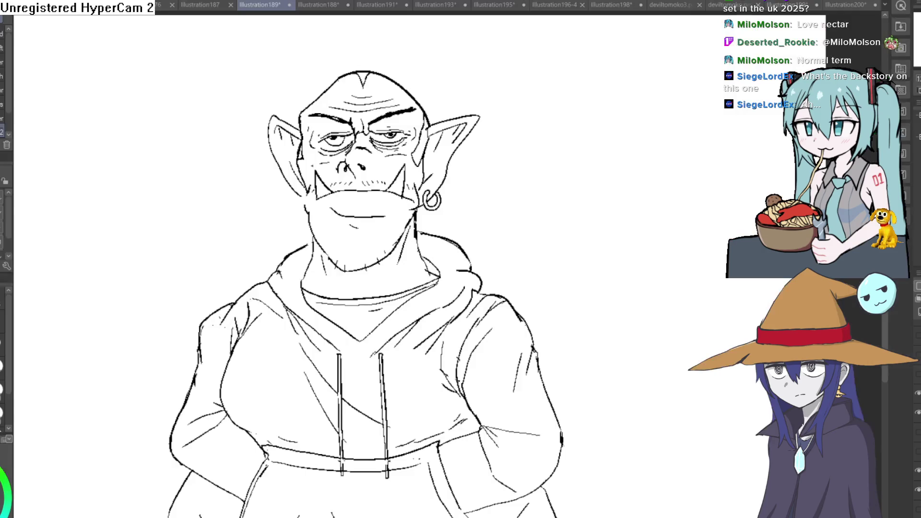
Back on Illustration200, ink lines up from the goblin girl's crotch, undoing the short stroke
left_click(845, 5)
left_click_drag(523, 175, 480, 342)
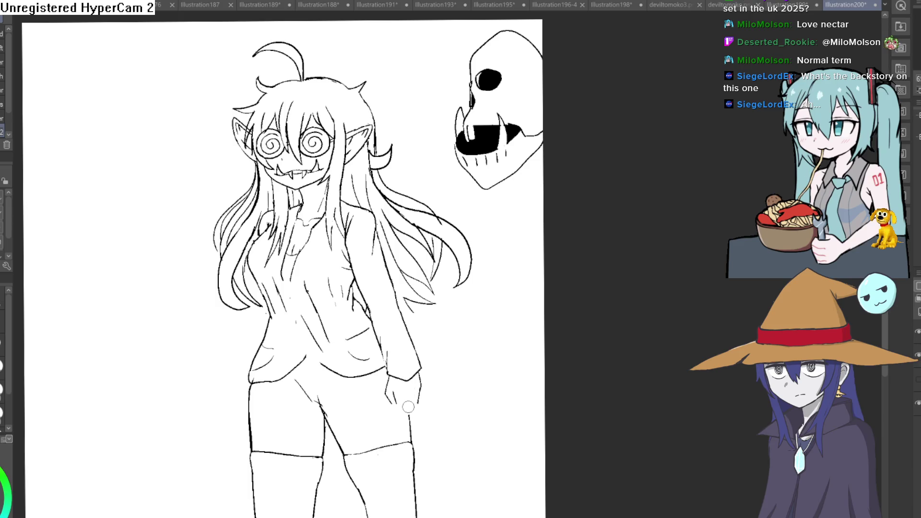
scroll(377, 471, "up", 2)
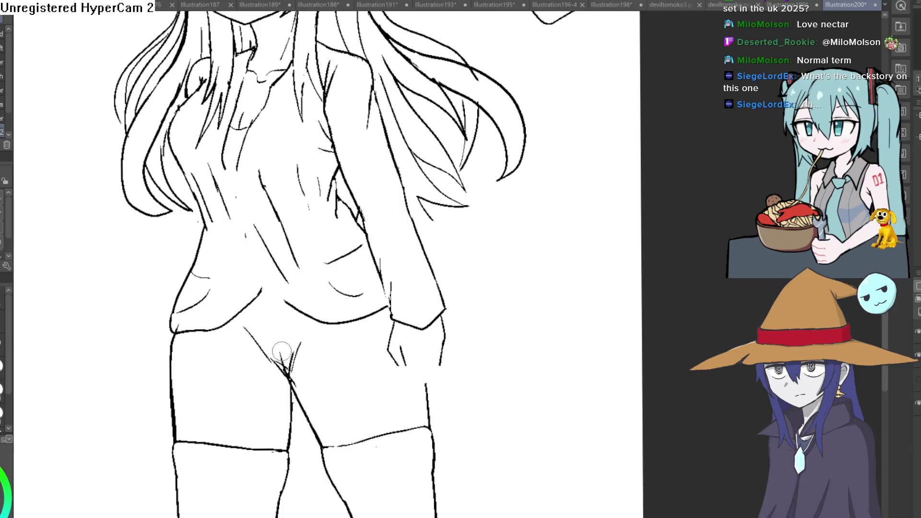
scroll(408, 268, "down", 3)
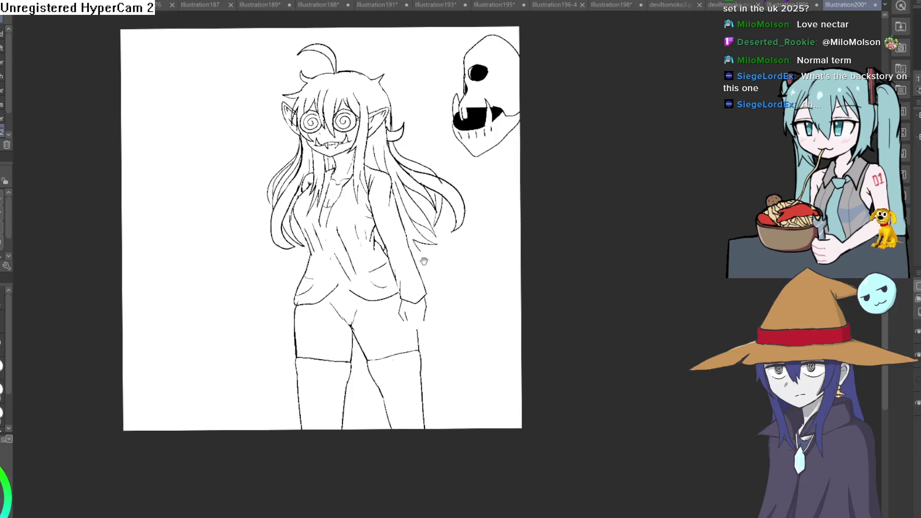
scroll(326, 312, "up", 3)
left_click_drag(336, 317, 388, 233)
mouse_move(334, 332)
left_mouse_down()
mouse_move(364, 309)
mouse_move(367, 283)
mouse_move(307, 314)
mouse_move(248, 226)
mouse_move(301, 290)
mouse_move(298, 274)
left_mouse_up()
key("ctrl+z")
Undo the hip crease strokes and redraw the curve down the girl's left hip
scroll(298, 274, "down", 3)
key("minus")
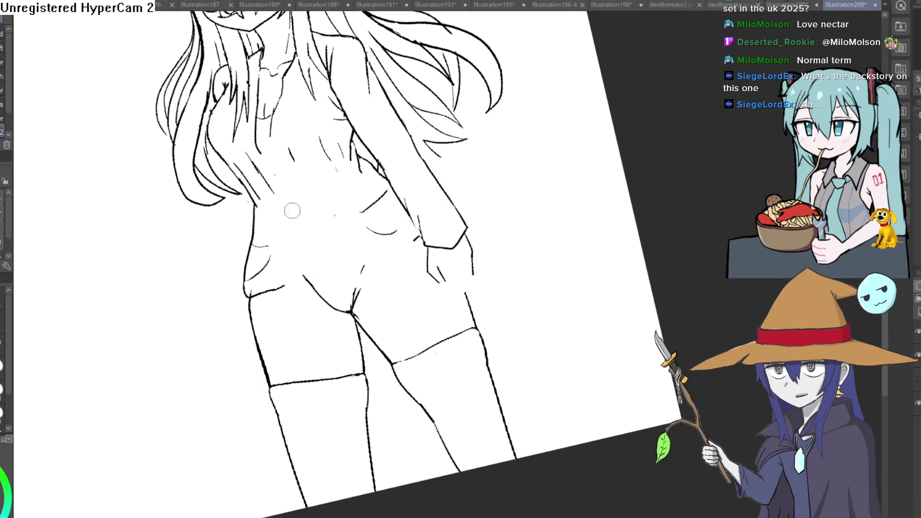
mouse_move(293, 164)
left_mouse_down()
mouse_move(529, 195)
mouse_move(516, 185)
mouse_move(518, 199)
mouse_move(511, 193)
left_mouse_up()
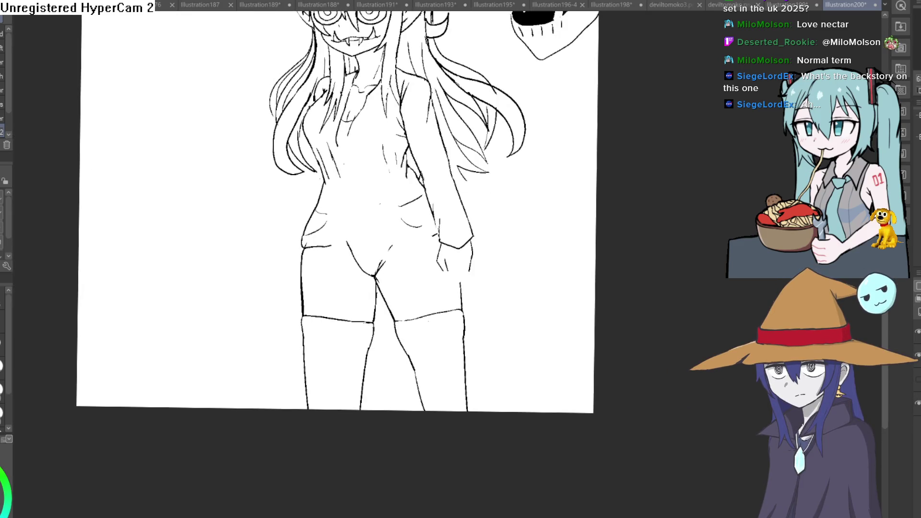
left_click_drag(480, 156, 478, 230)
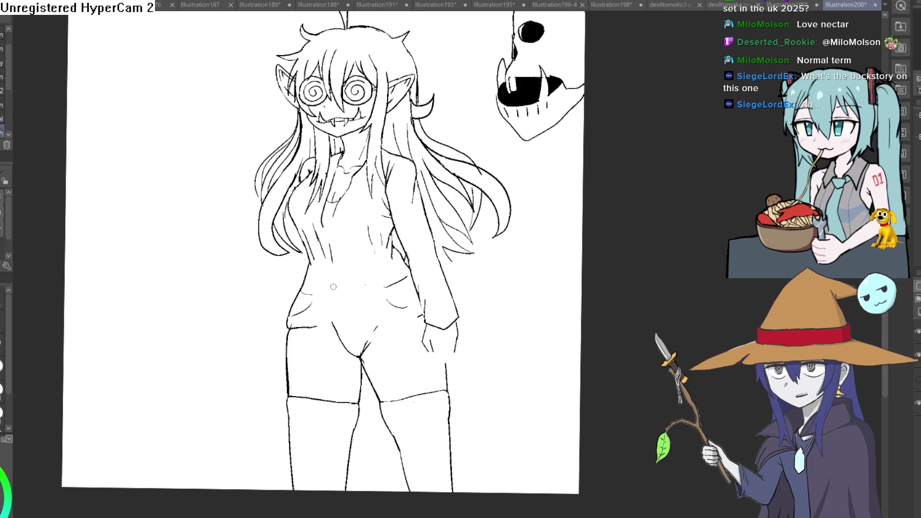
scroll(337, 295, "up", 2)
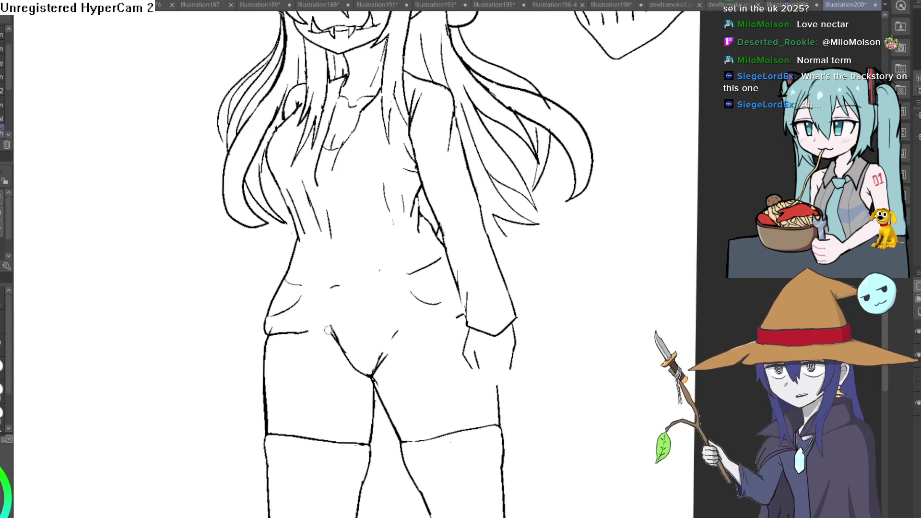
key("ctrl+z")
key("ctrl+z")
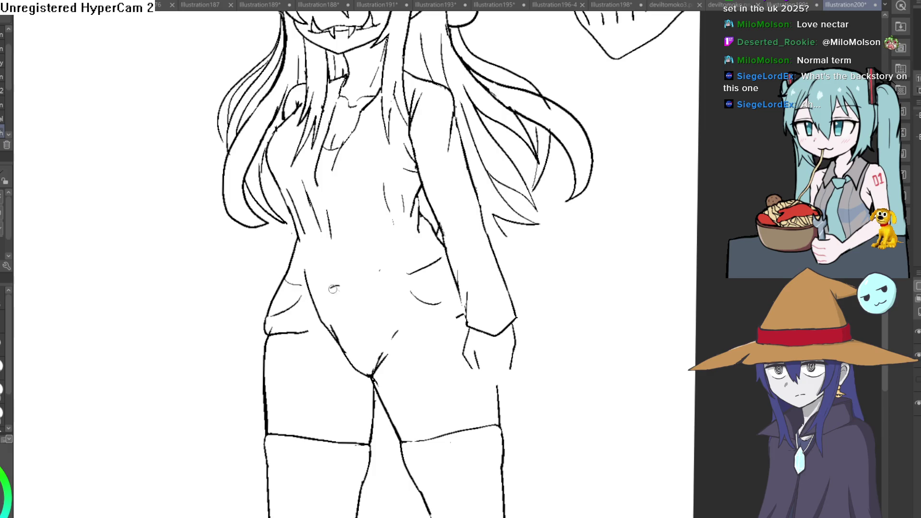
mouse_move(298, 258)
left_mouse_down()
mouse_move(327, 325)
mouse_move(346, 330)
left_mouse_up()
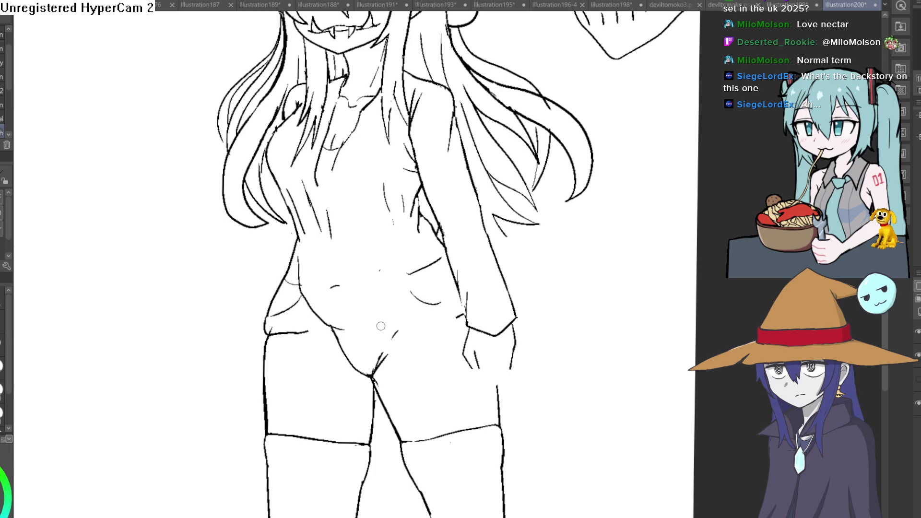
Ink a short navel and belly centre stroke on the goblin girl's torso
mouse_move(413, 312)
left_mouse_down()
mouse_move(429, 282)
mouse_move(419, 286)
mouse_move(422, 265)
mouse_move(445, 239)
left_mouse_up()
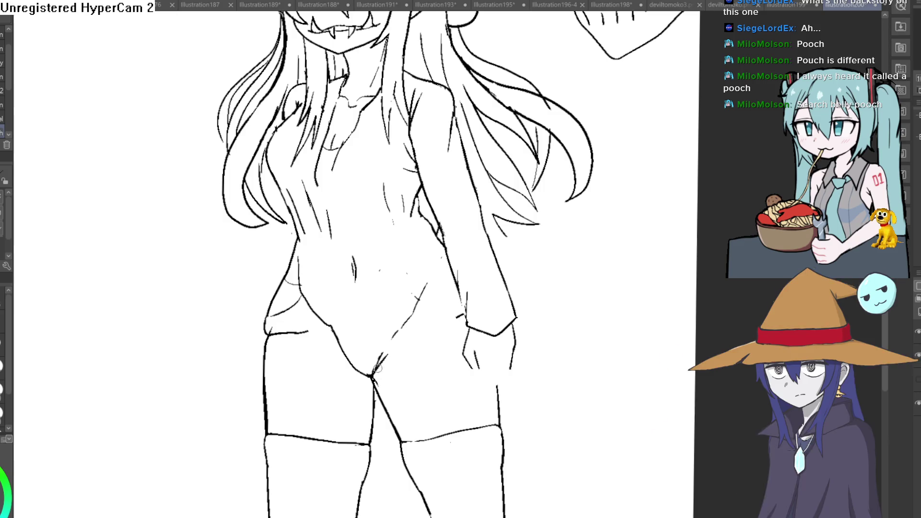
Ink a line down the lower belly and rework its lower-left curve
mouse_move(442, 310)
left_mouse_down()
mouse_move(397, 337)
mouse_move(377, 367)
left_mouse_up()
mouse_move(410, 302)
left_mouse_down()
mouse_move(374, 370)
mouse_move(332, 322)
left_mouse_up()
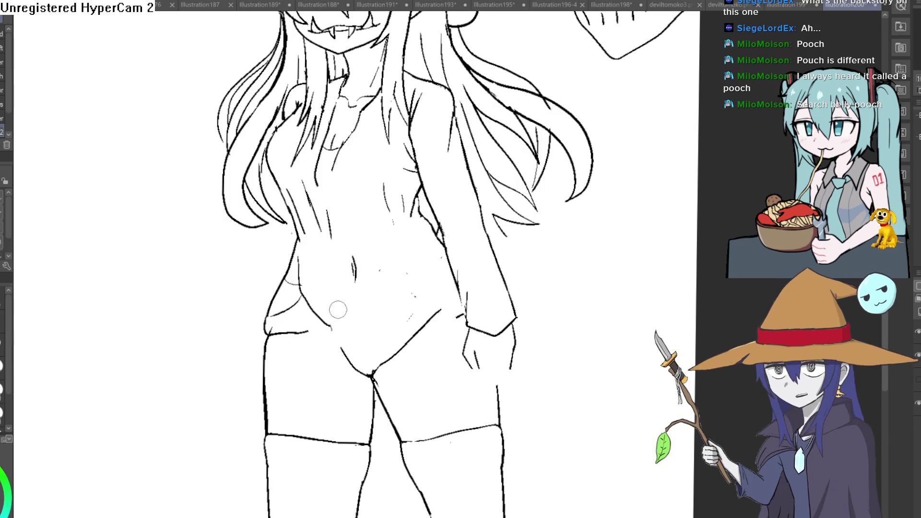
key("asciicircum")
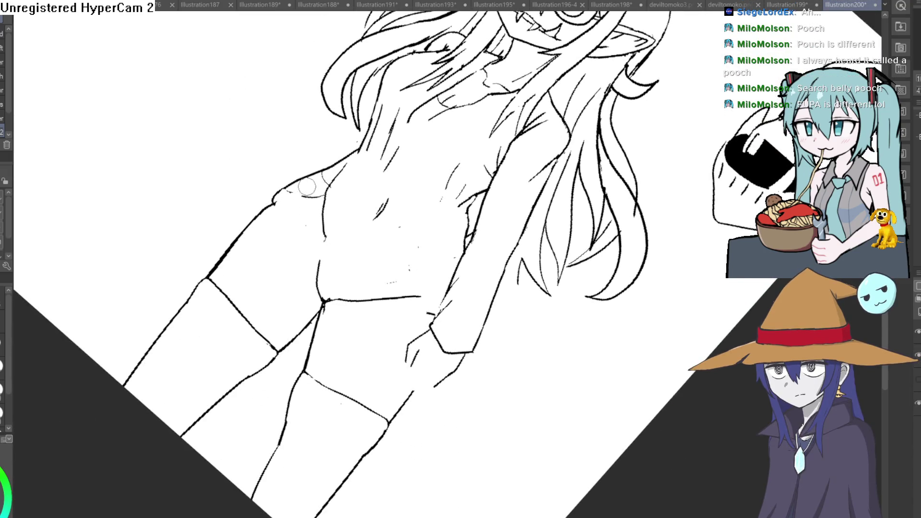
key("minus")
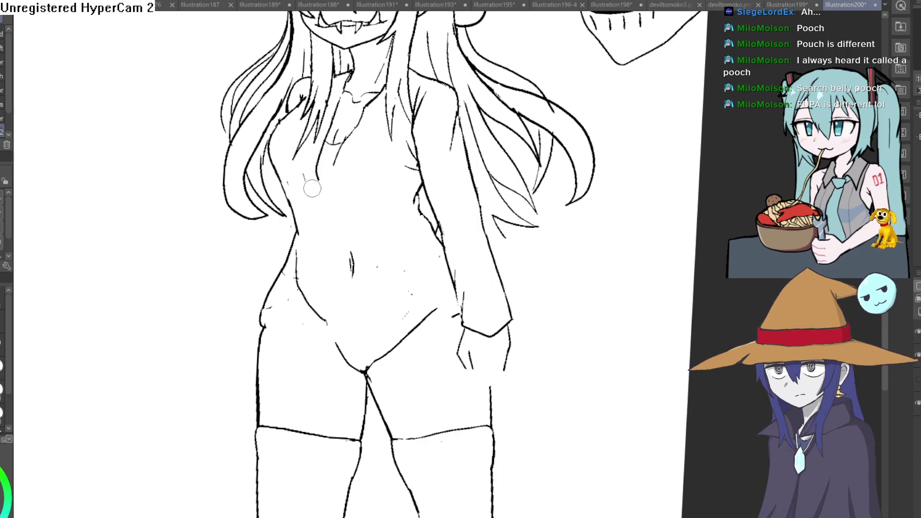
scroll(453, 165, "down", 2)
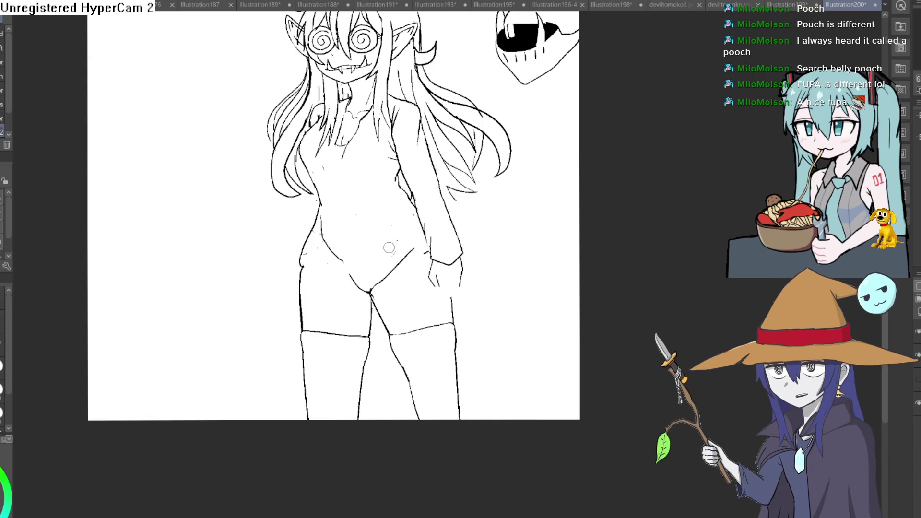
scroll(541, 211, "down", 3)
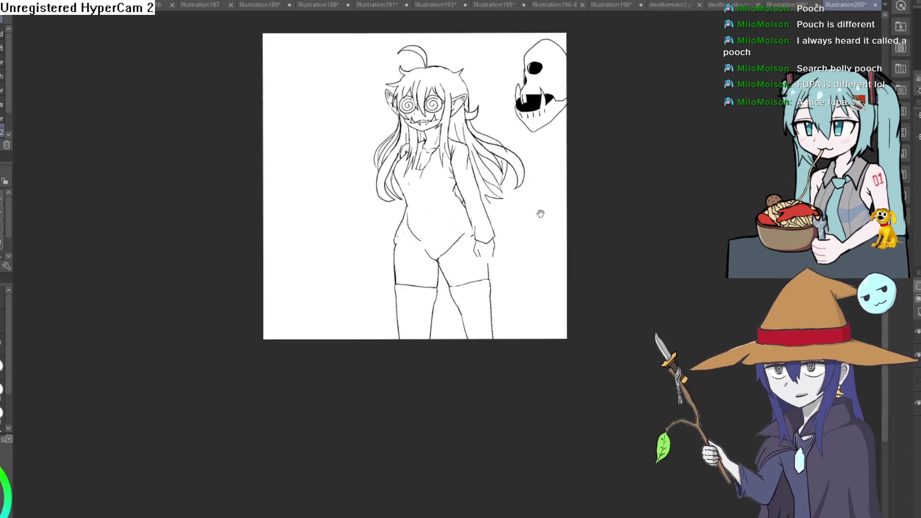
scroll(449, 268, "up", 4)
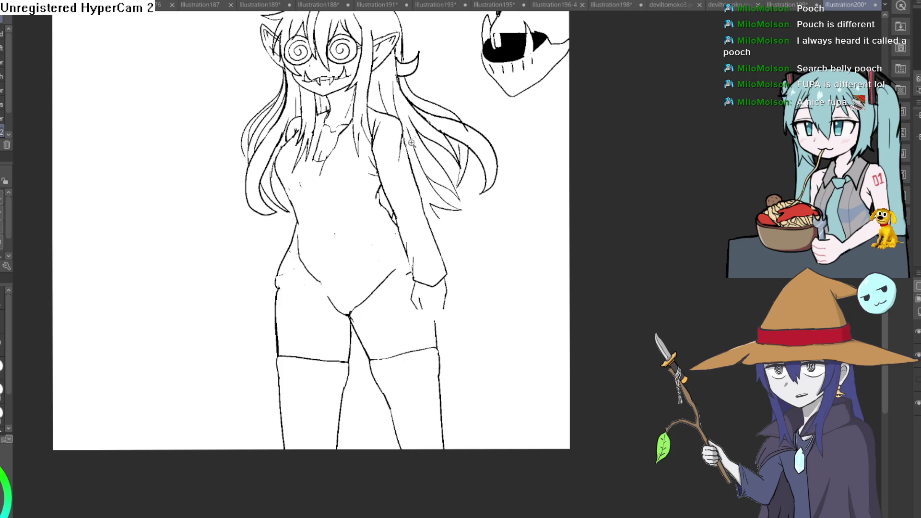
scroll(381, 168, "up", 2)
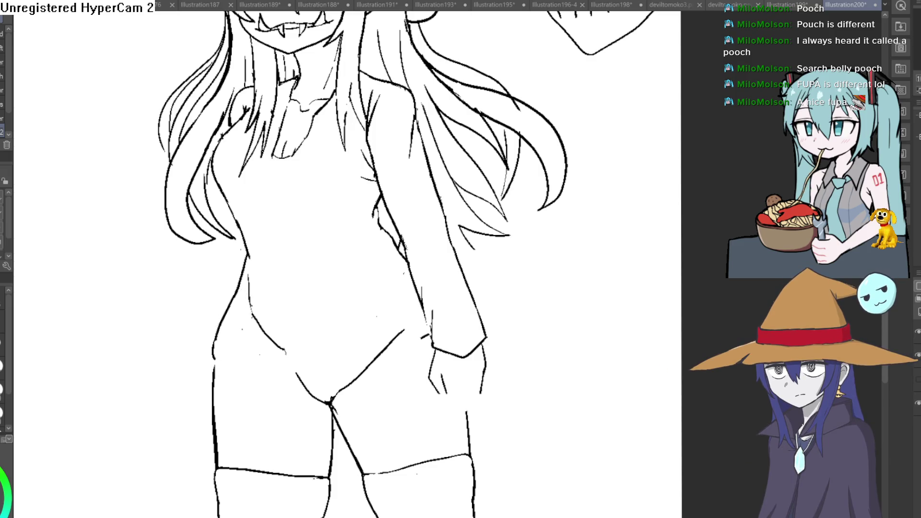
Ink torso lines along the girl's left side, undoing the last contour redraw
key("minus")
key("minus")
key("minus")
left_click_drag(495, 271, 357, 365)
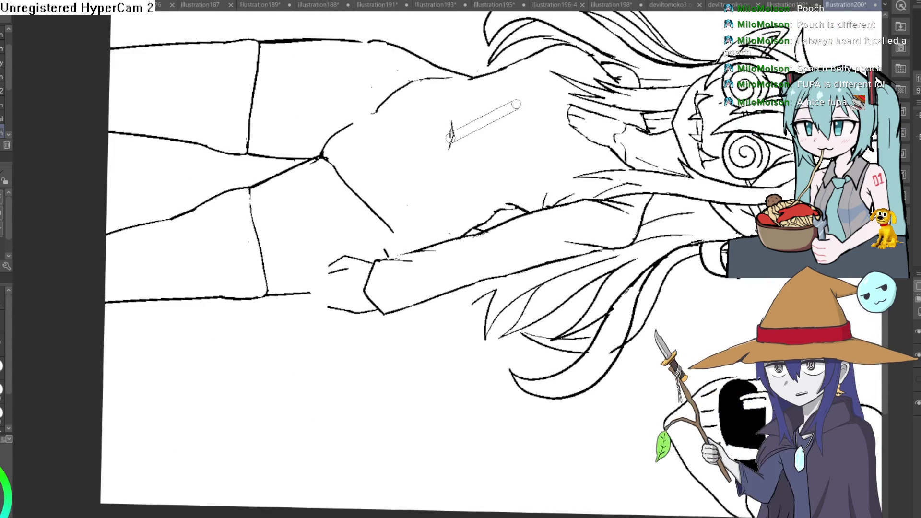
key("minus")
key("minus")
key("minus")
left_click_drag(460, 160, 441, 235)
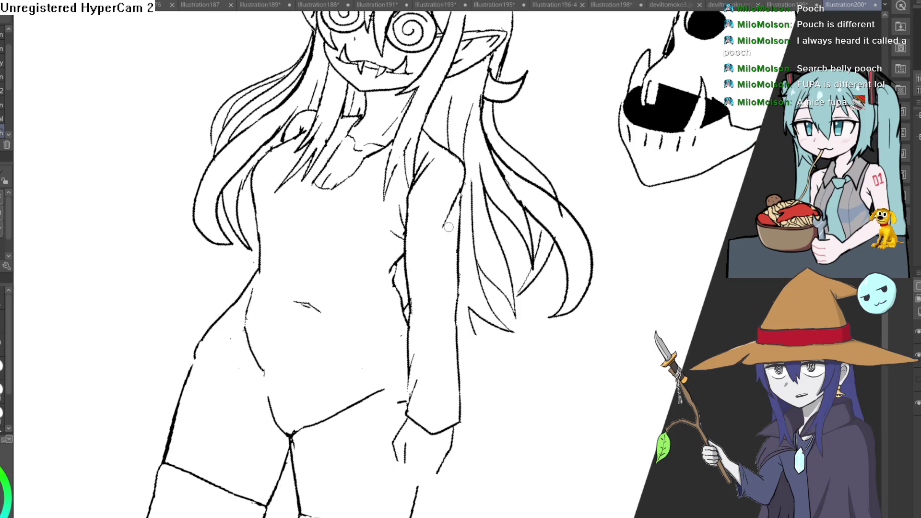
scroll(448, 227, "down", 5)
scroll(390, 155, "up", 10)
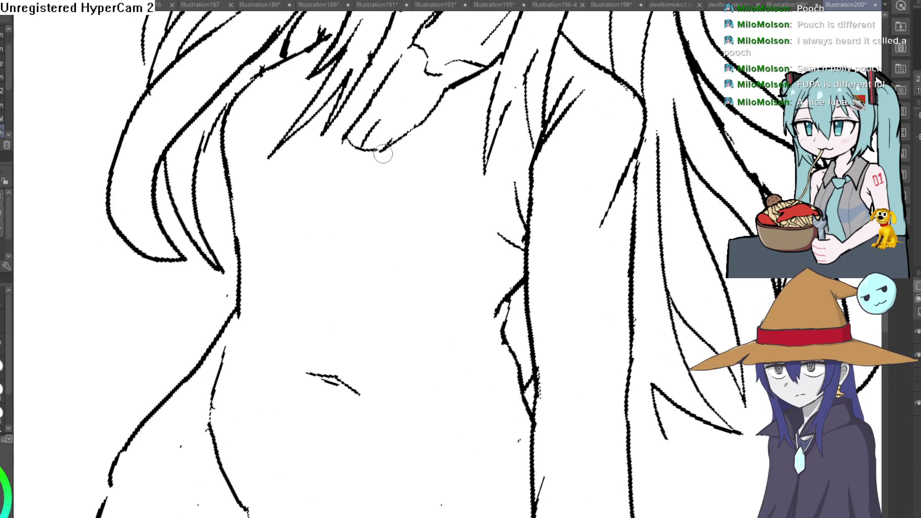
scroll(383, 154, "down", 5)
left_click_drag(399, 140, 418, 267)
mouse_move(366, 151)
left_mouse_down()
mouse_move(313, 239)
mouse_move(270, 278)
left_mouse_up()
left_click_drag(316, 148, 259, 267)
key("ctrl+z")
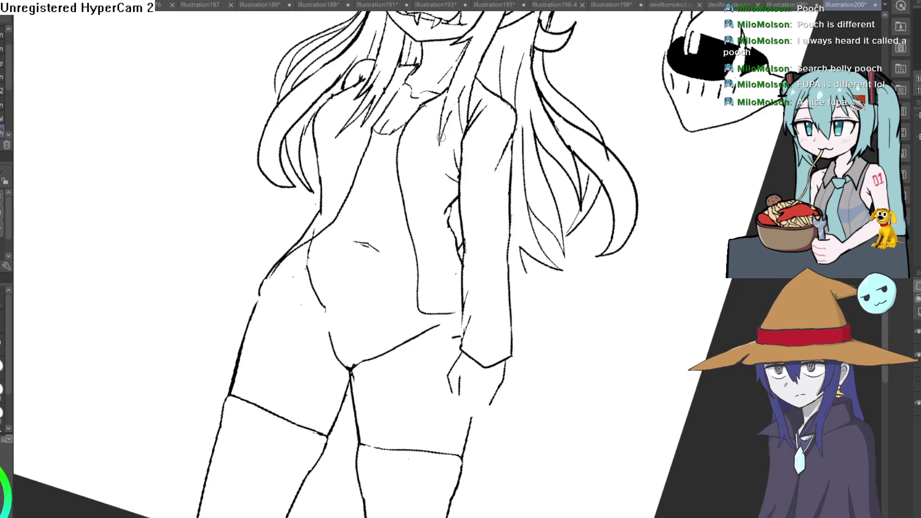
Redraw the belly curve extending right and erase the stray stroke near the navel
scroll(516, 190, "down", 5)
left_click_drag(517, 190, 140, 199)
left_click_drag(280, 126, 384, 192)
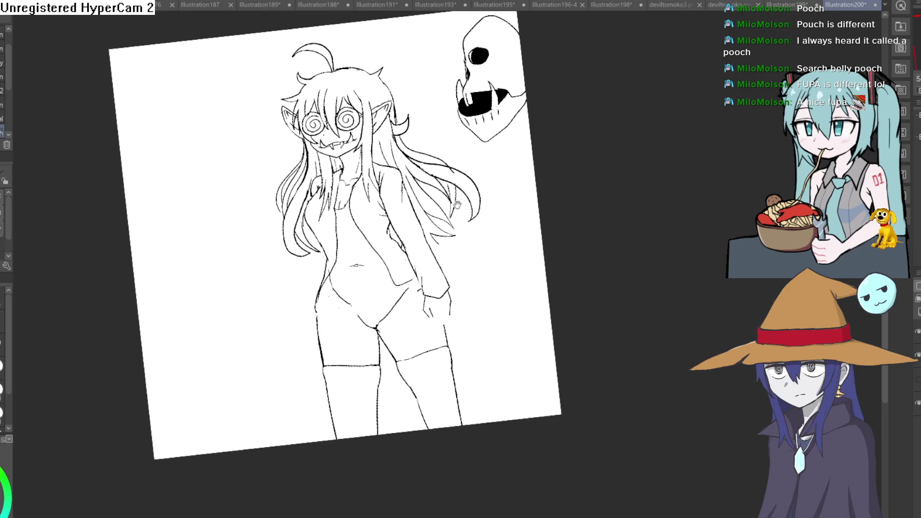
scroll(442, 232, "up", 4)
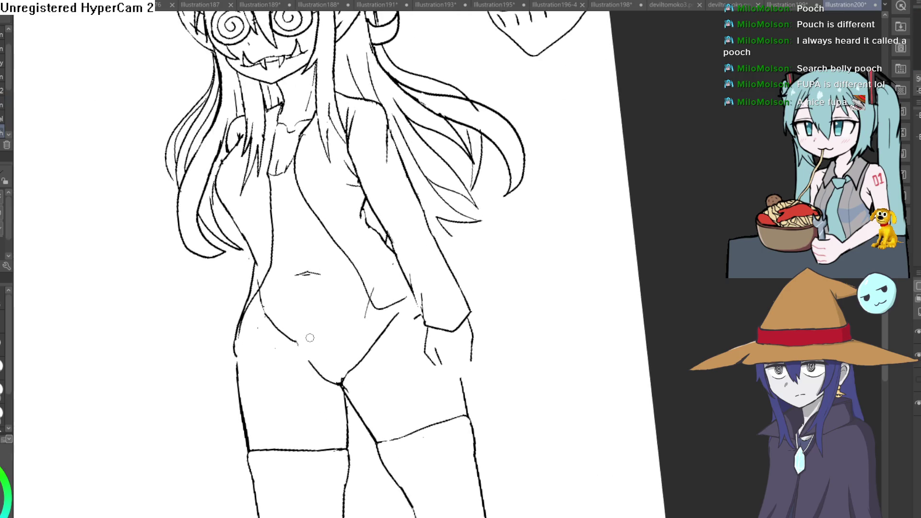
key("ctrl+z")
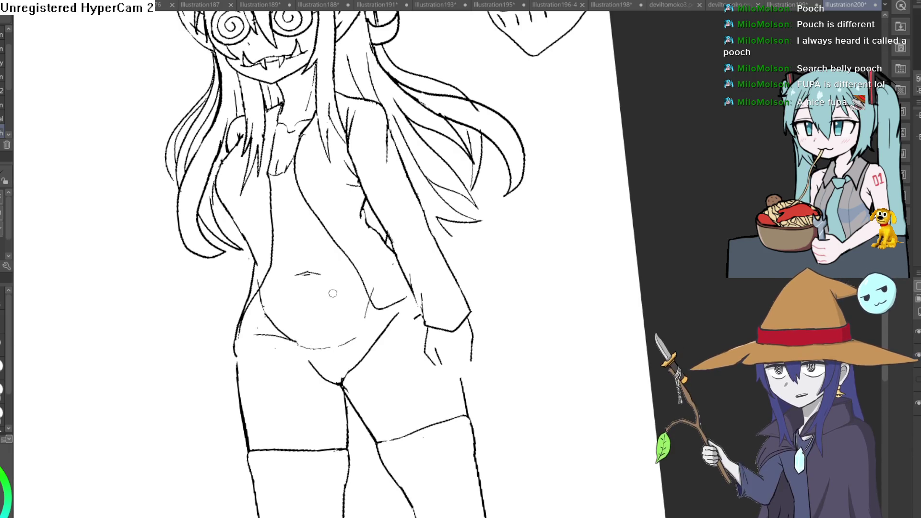
left_click_drag(336, 346, 356, 339)
key("e")
left_click_drag(314, 277, 302, 280)
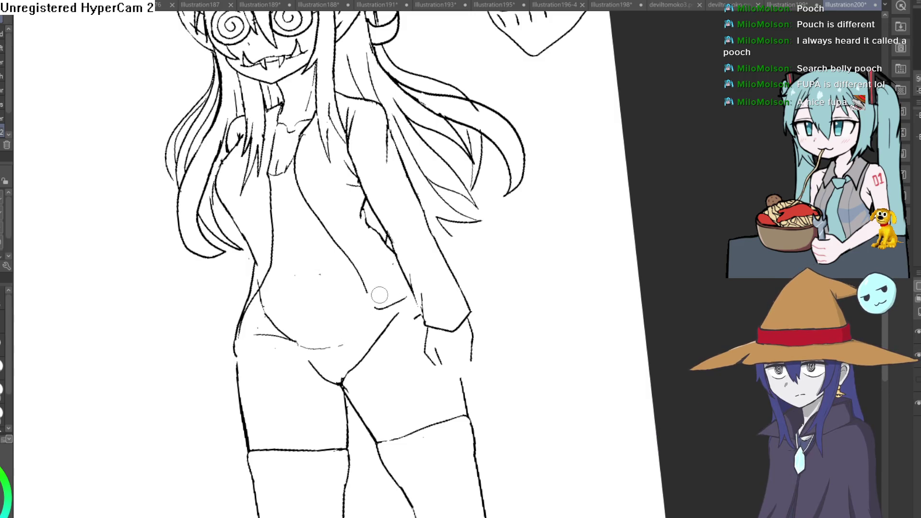
key("ctrl+0")
left_click_drag(496, 229, 557, 282)
key("at")
scroll(395, 247, "up", 5)
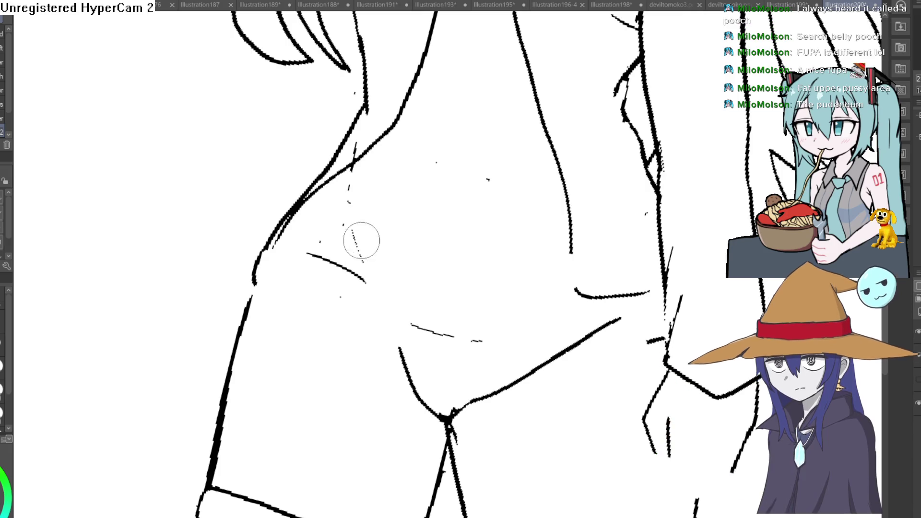
Ink new rounded belly and hip contour lines down the girl's left side
scroll(590, 196, "down", 5)
mouse_move(590, 195)
left_mouse_down()
mouse_move(617, 189)
mouse_move(567, 218)
left_mouse_up()
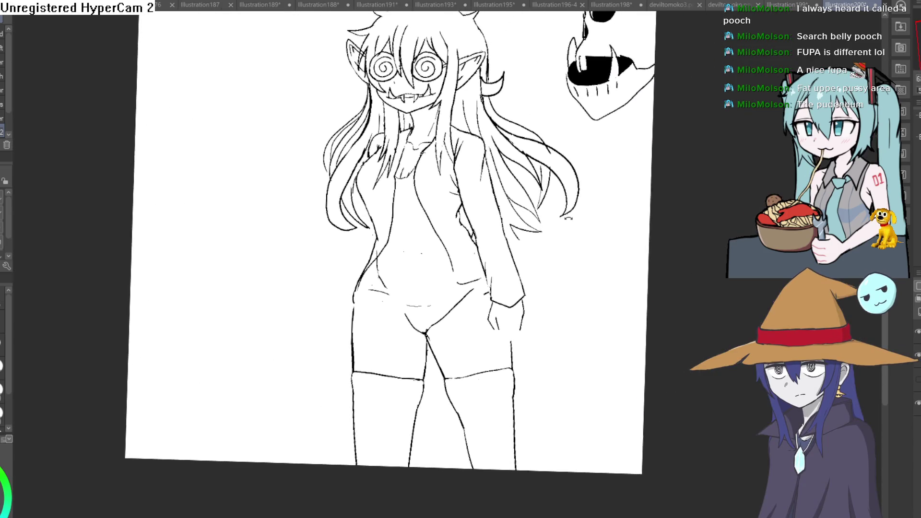
scroll(422, 255, "up", 2)
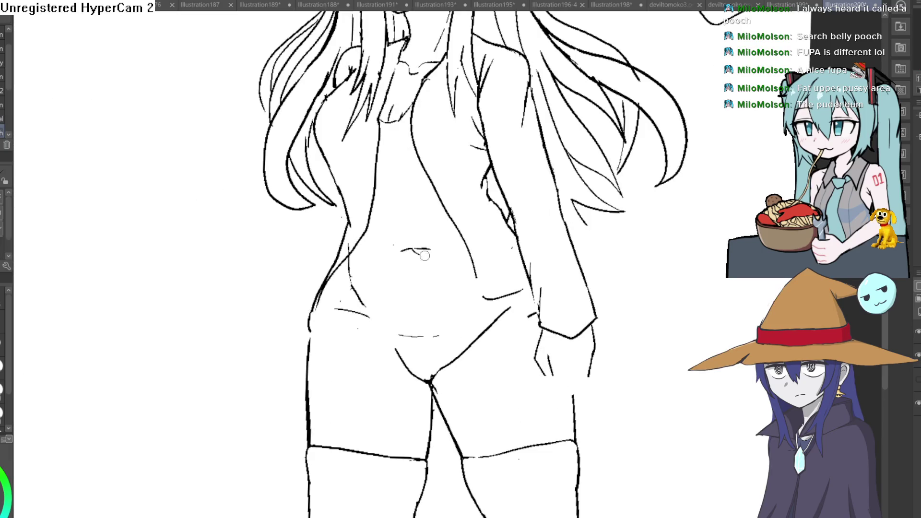
left_click_drag(364, 303, 405, 357)
left_click_drag(360, 307, 396, 338)
Darken the left crotch line and add short lower-left leg strokes, discarding a waist stroke
key("ctrl+0")
mouse_move(638, 268)
left_mouse_down()
mouse_move(607, 347)
mouse_move(458, 278)
mouse_move(557, 241)
mouse_move(575, 186)
left_mouse_up()
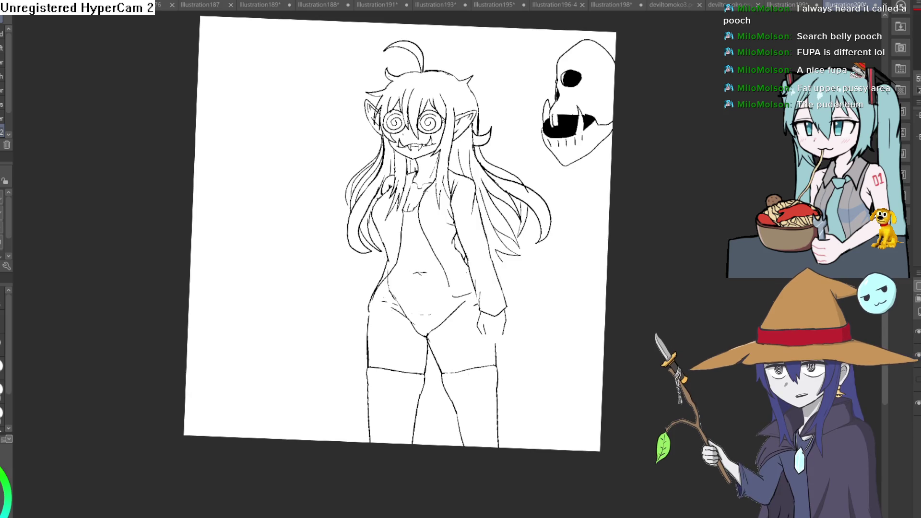
mouse_move(565, 308)
left_mouse_down()
mouse_move(547, 261)
mouse_move(514, 251)
left_mouse_up()
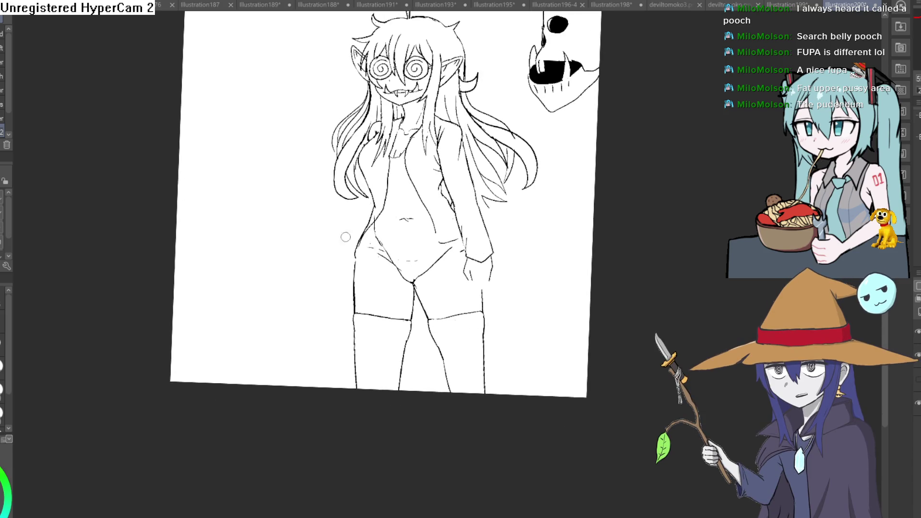
scroll(284, 137, "up", 1)
mouse_move(378, 220)
left_mouse_down()
mouse_move(364, 212)
mouse_move(335, 219)
mouse_move(320, 243)
mouse_move(333, 262)
left_mouse_up()
left_click_drag(306, 224, 313, 228)
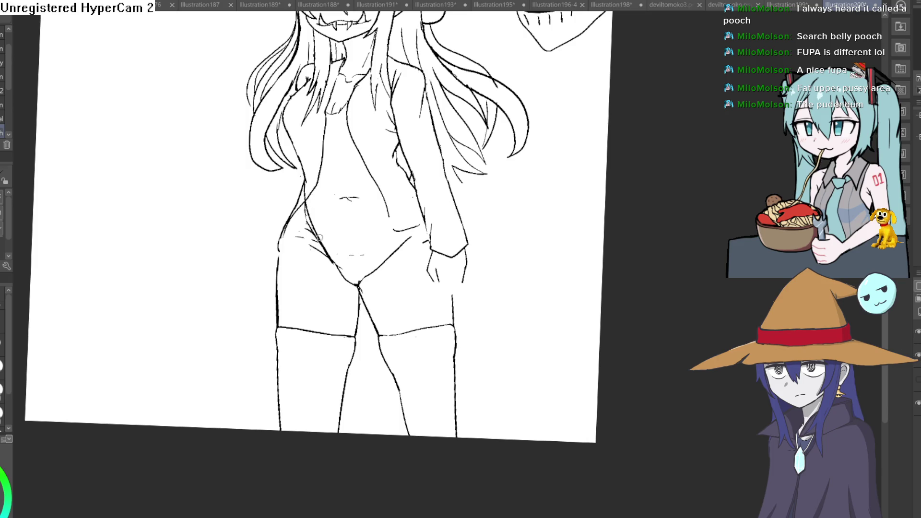
mouse_move(317, 237)
left_mouse_down()
mouse_move(346, 256)
mouse_move(332, 248)
left_mouse_up()
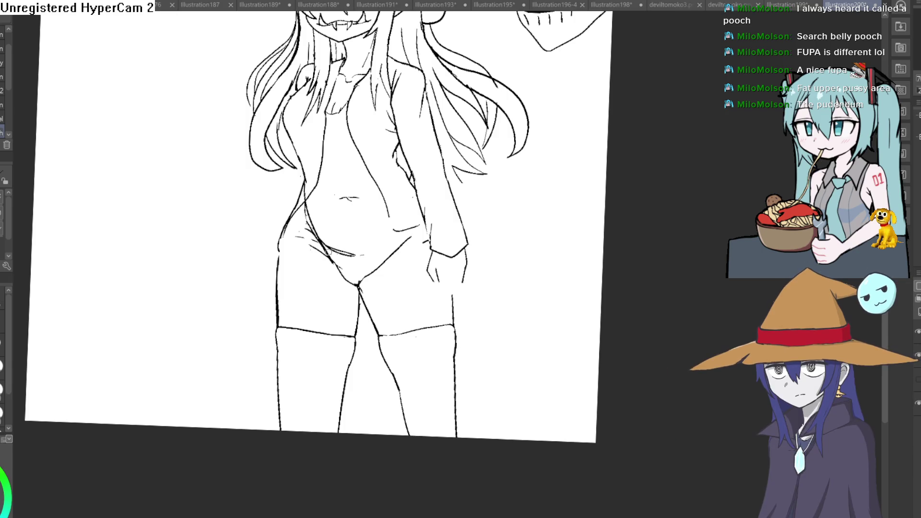
left_click_drag(311, 227, 300, 191)
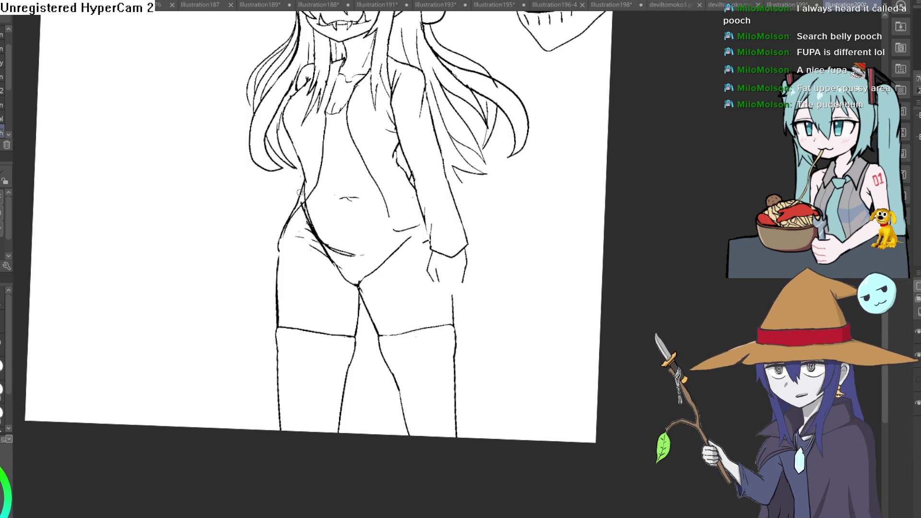
key("ctrl+z")
key("ctrl+z")
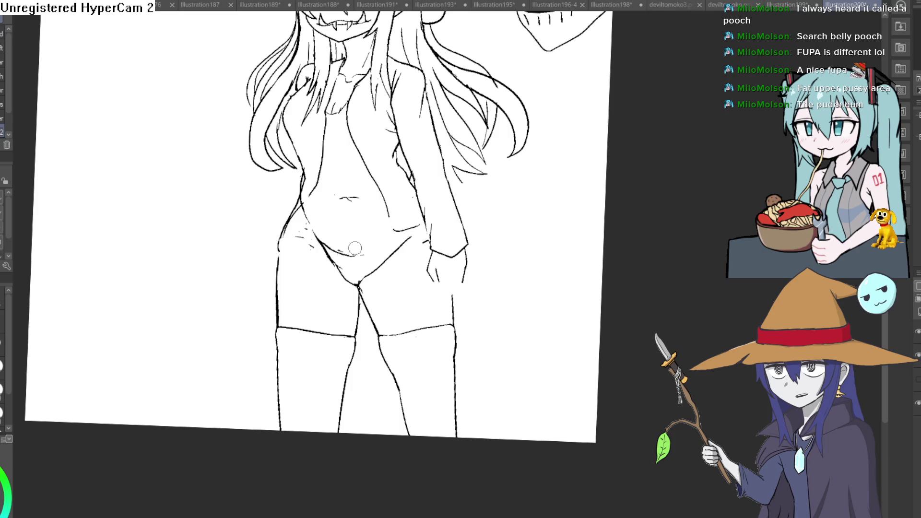
scroll(491, 202, "down", 3)
left_click_drag(495, 221, 472, 240)
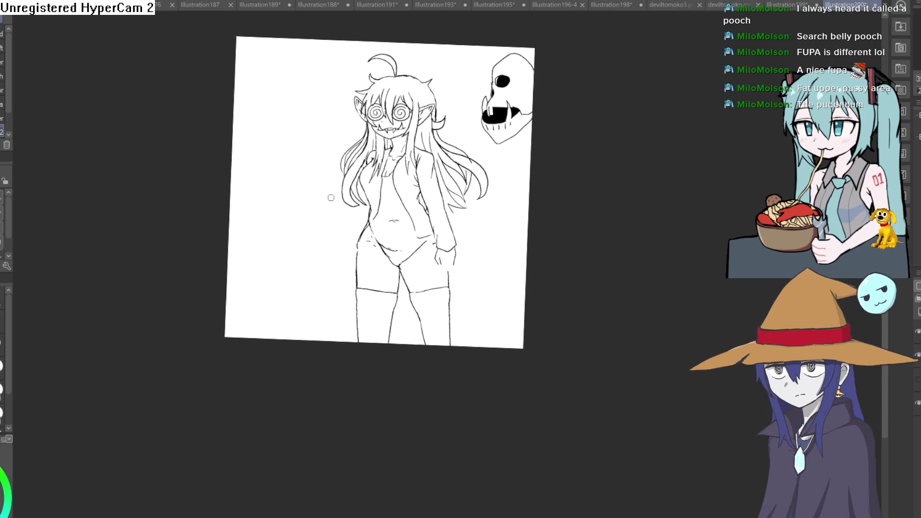
Re-ink and darken the crotch diagonal running from the thigh up
key("ctrl+space")
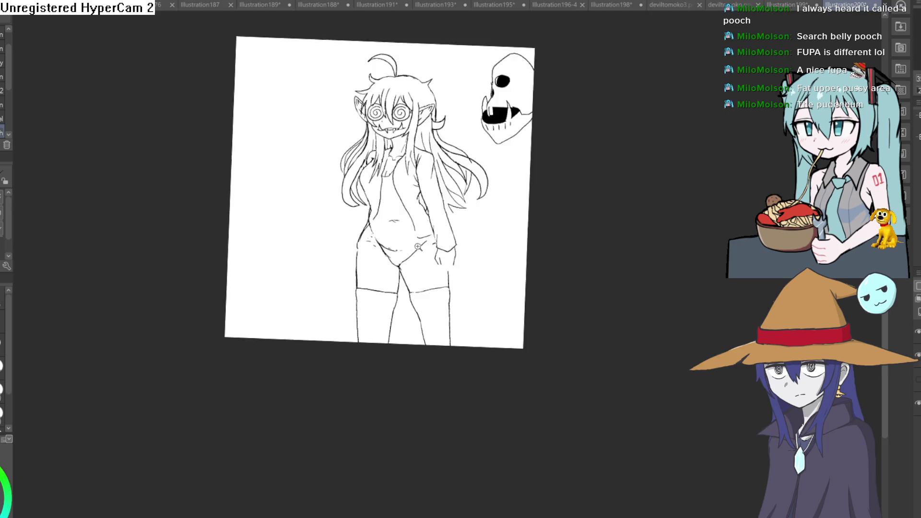
scroll(418, 247, "up", 3)
left_click_drag(317, 249, 368, 309)
left_click_drag(342, 272, 380, 316)
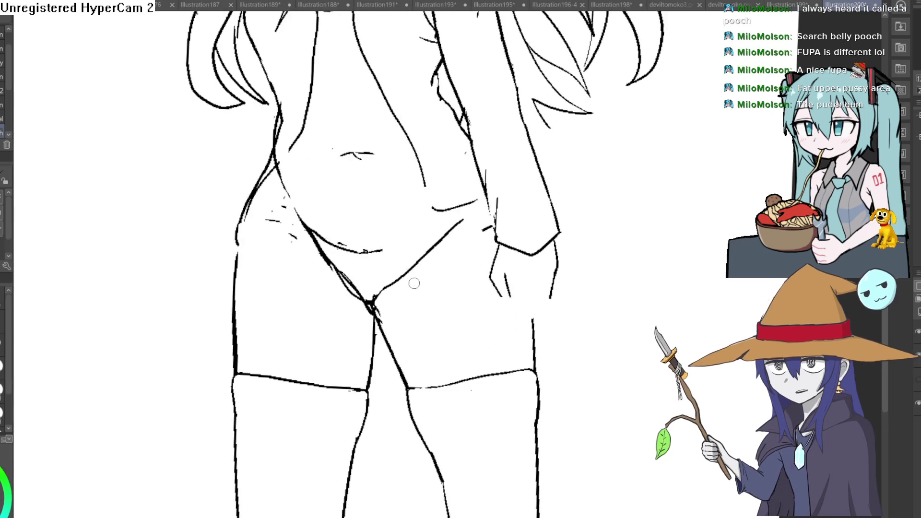
mouse_move(423, 428)
left_mouse_down()
mouse_move(384, 365)
mouse_move(407, 266)
mouse_move(455, 229)
mouse_move(477, 264)
left_mouse_up()
left_click_drag(391, 313, 464, 249)
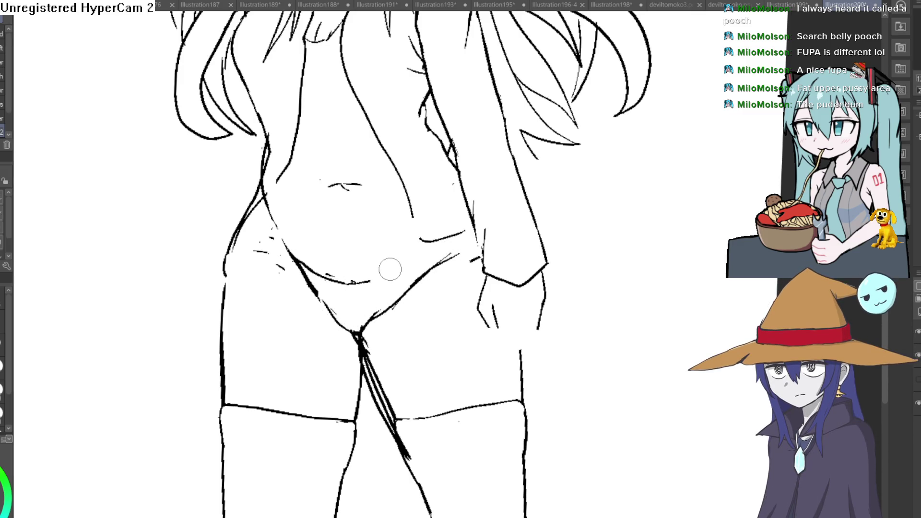
Retrace the belly curve's lower edge and thin the doubled inner-leg lines to single lines
scroll(390, 269, "down", 5)
scroll(366, 268, "up", 5)
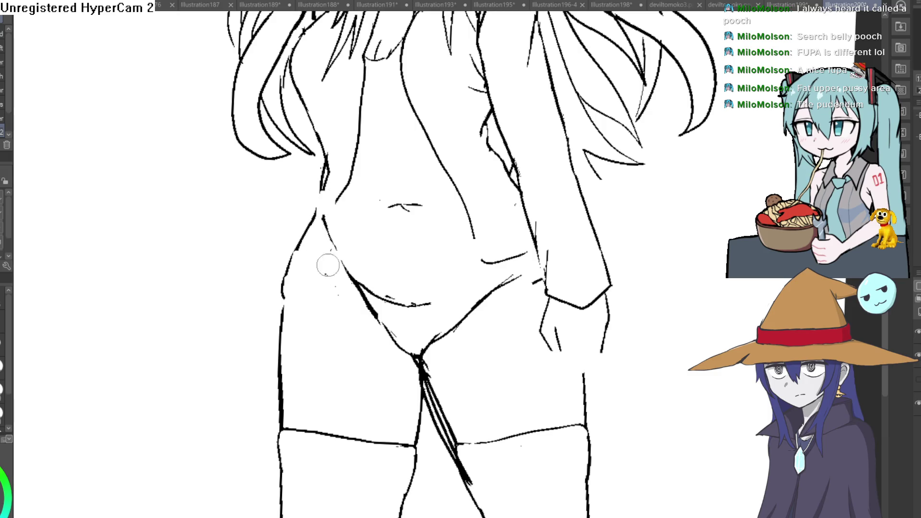
scroll(442, 261, "down", 2)
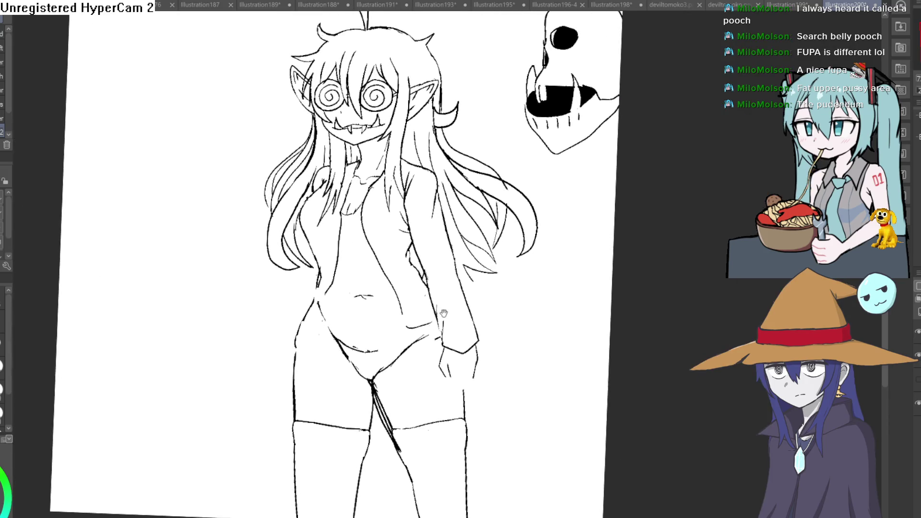
left_click_drag(444, 314, 437, 295)
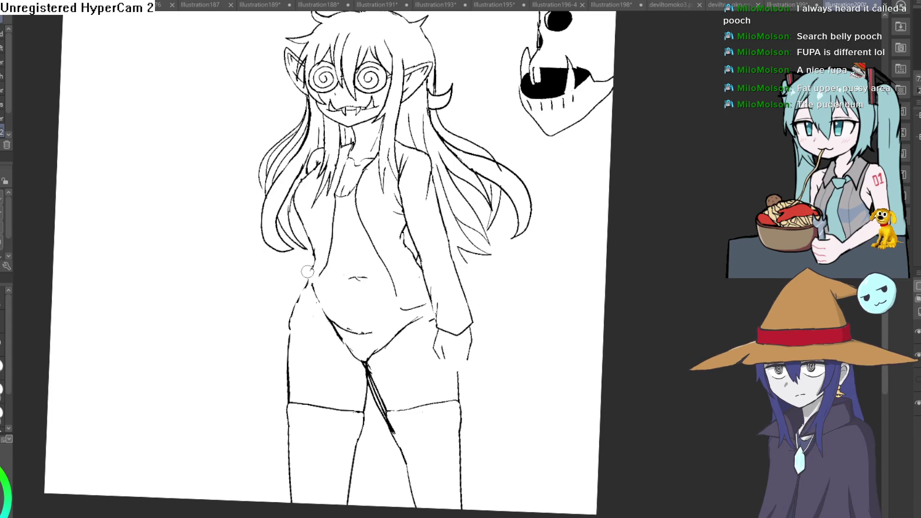
scroll(379, 233, "up", 2)
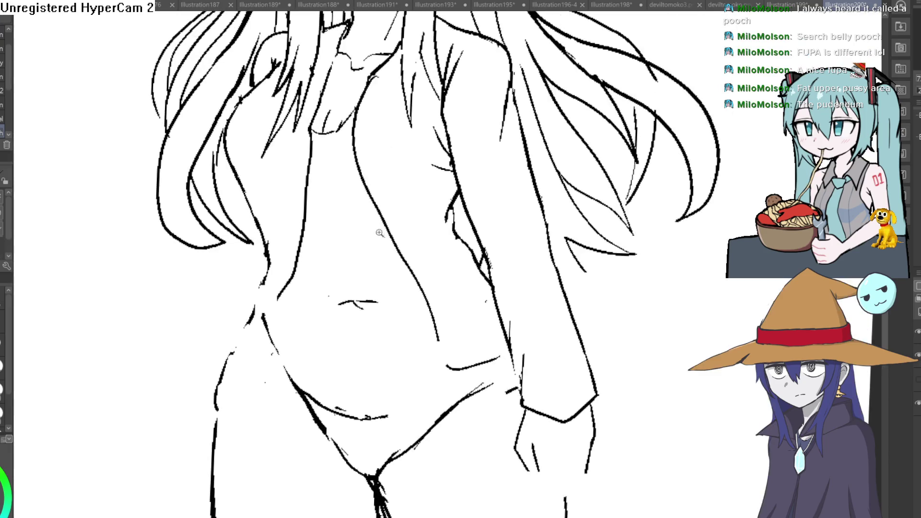
mouse_move(267, 269)
left_mouse_down()
mouse_move(277, 350)
mouse_move(319, 401)
mouse_move(350, 418)
left_mouse_up()
mouse_move(414, 398)
left_mouse_down()
mouse_move(391, 305)
mouse_move(380, 318)
left_mouse_up()
mouse_move(359, 379)
left_mouse_down()
mouse_move(457, 300)
mouse_move(438, 323)
left_mouse_up()
mouse_move(377, 367)
left_mouse_down()
mouse_move(380, 470)
mouse_move(359, 384)
mouse_move(406, 343)
left_mouse_up()
scroll(406, 344, "down", 5)
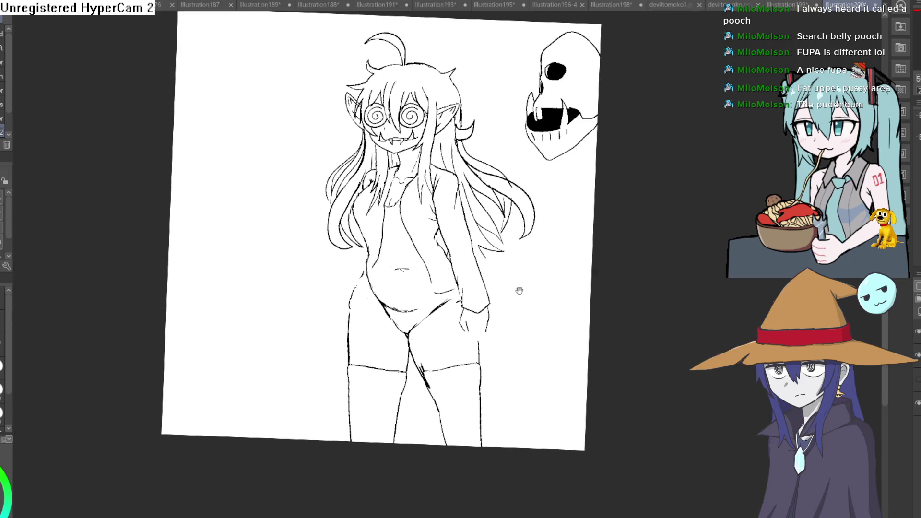
scroll(417, 248, "up", 3)
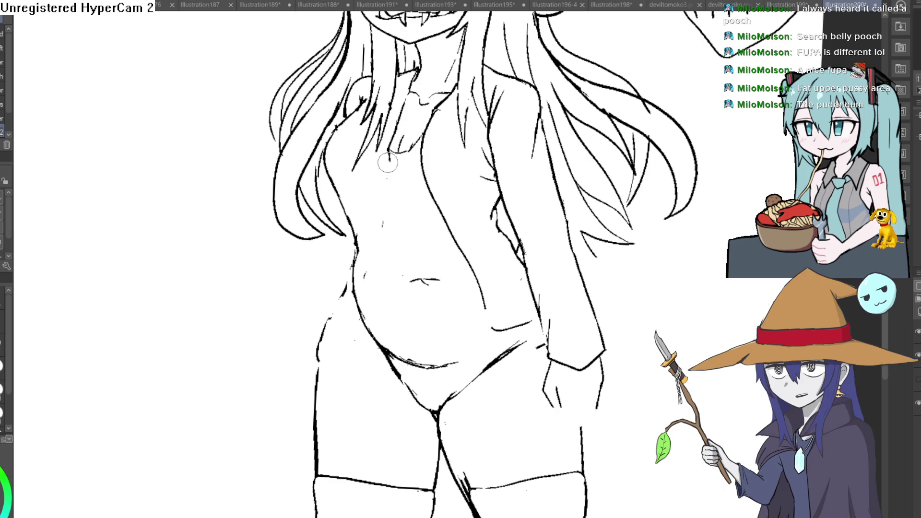
Redraw the girl's left waist and hip as one smoother line
scroll(440, 230, "down", 3)
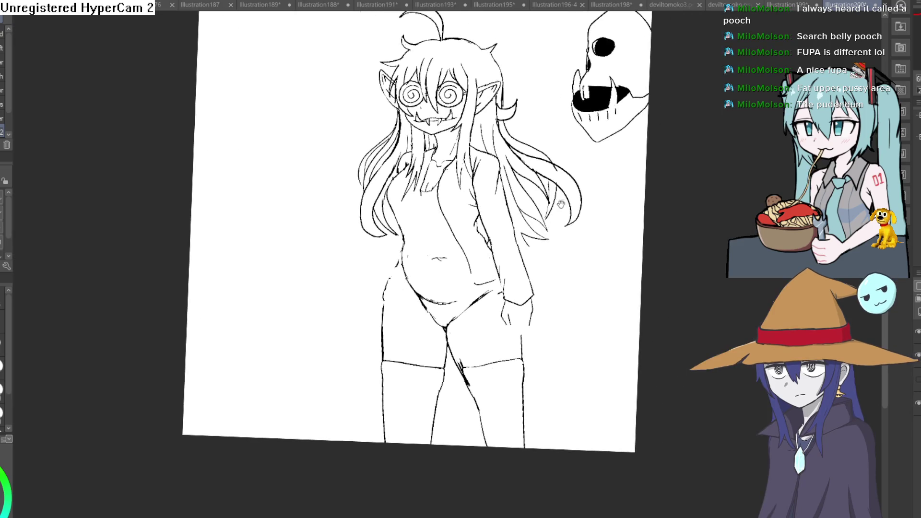
scroll(394, 171, "up", 3)
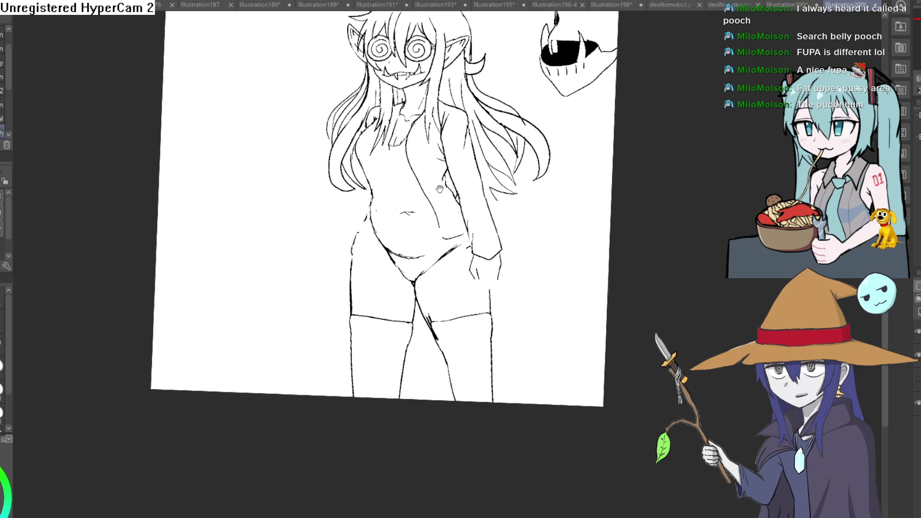
scroll(393, 171, "up", 1)
mouse_move(359, 154)
left_mouse_down()
mouse_move(331, 259)
mouse_move(310, 417)
left_mouse_up()
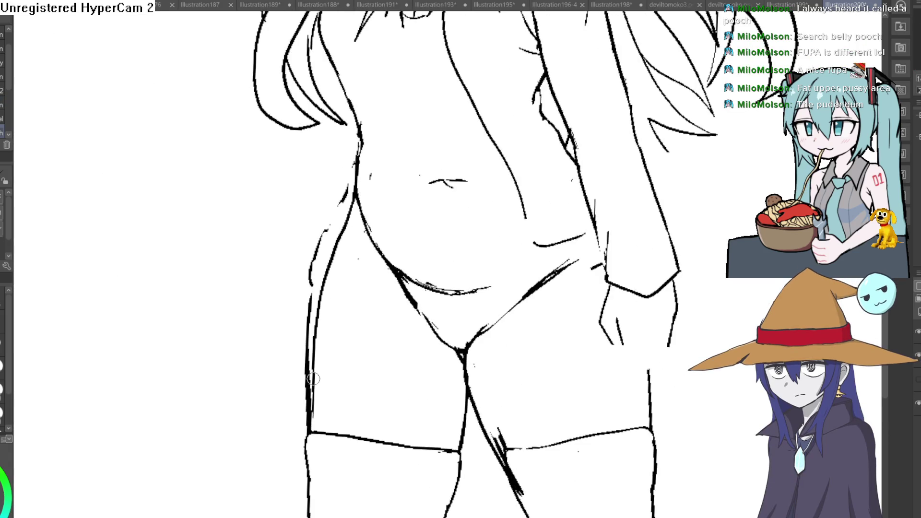
left_click_drag(336, 225, 312, 307)
Reinforce the inner-thigh line to the stocking, redraw the right leg's outer line, erase doubled strokes
scroll(547, 222, "down", 3)
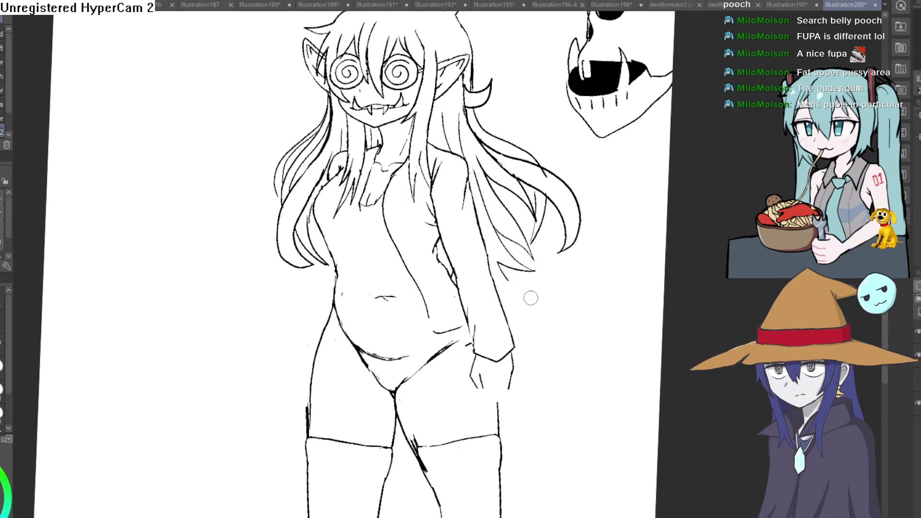
scroll(532, 299, "down", 3)
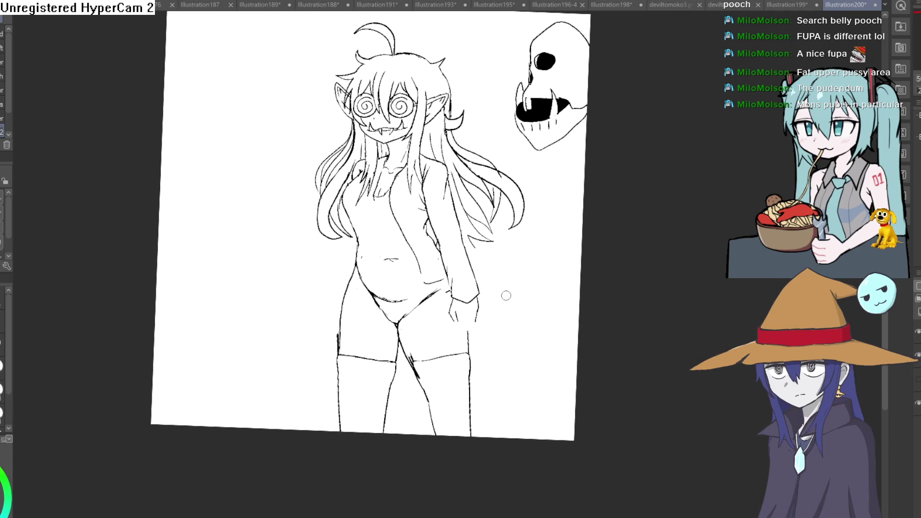
scroll(513, 301, "up", 1)
scroll(501, 300, "up", 2)
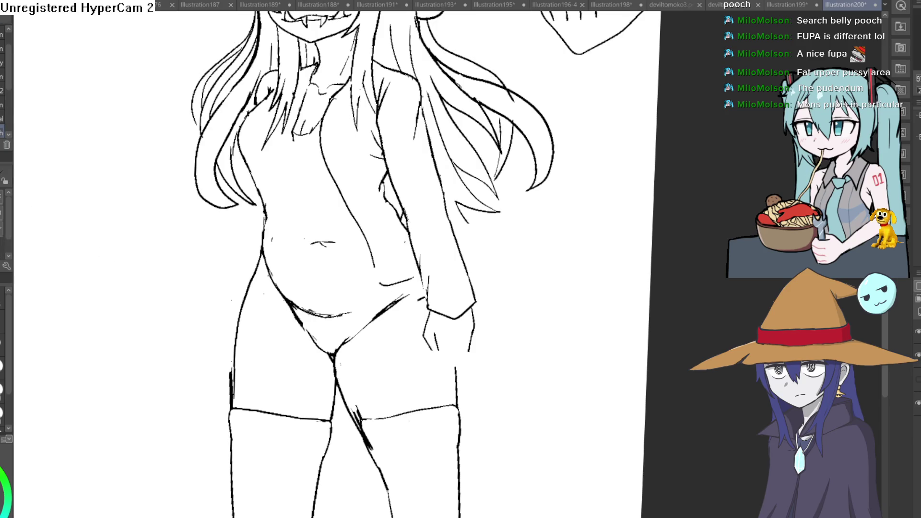
left_click_drag(483, 323, 469, 303)
left_click_drag(416, 355, 398, 334)
left_click_drag(312, 346, 357, 471)
left_click_drag(415, 382, 425, 473)
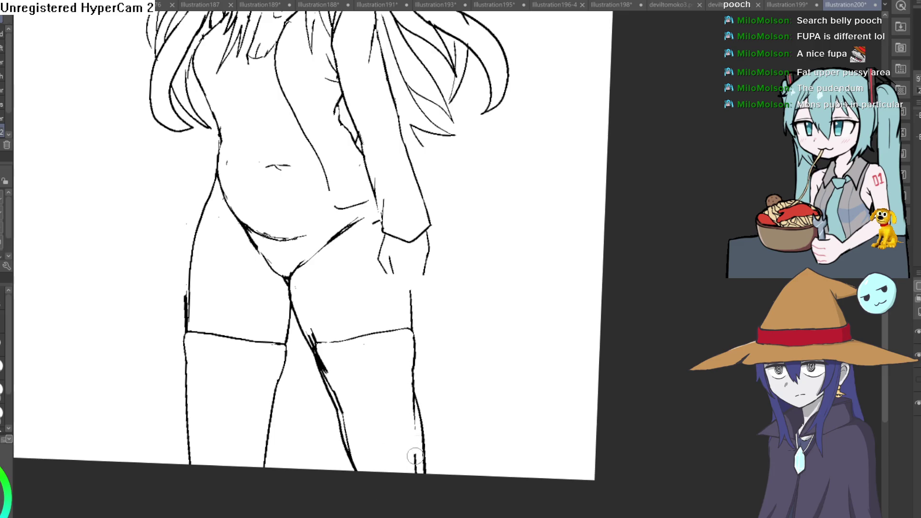
mouse_move(339, 397)
left_mouse_down()
mouse_move(350, 438)
mouse_move(314, 343)
mouse_move(289, 341)
left_mouse_up()
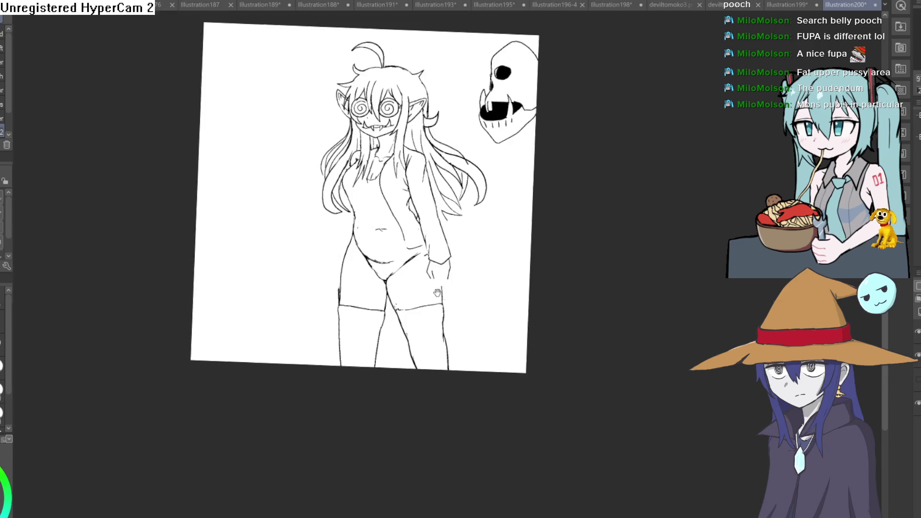
With the view rotated diagonally, join the broken line fragments into one curve
scroll(453, 286, "down", 3)
scroll(482, 285, "down", 2)
scroll(465, 282, "up", 3)
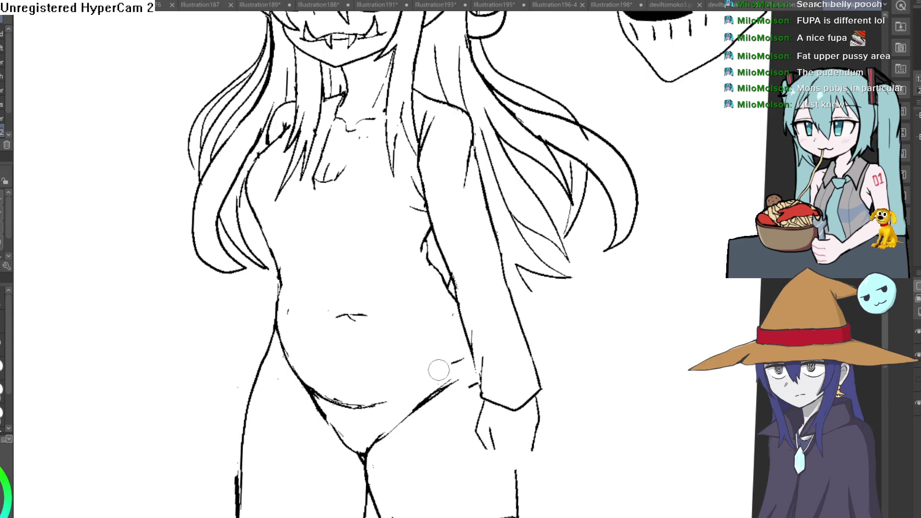
key("ctrl+0")
scroll(494, 243, "up", 5)
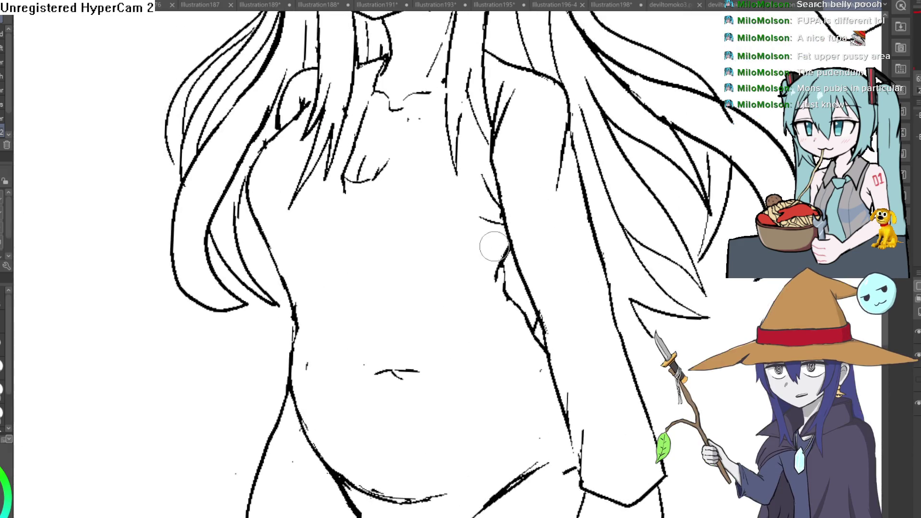
scroll(552, 225, "down", 2)
left_click_drag(572, 237, 527, 227)
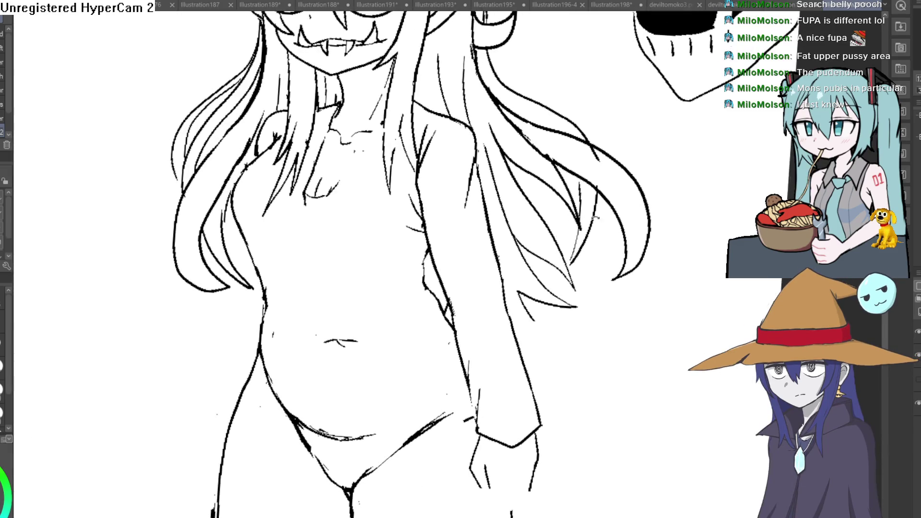
left_click_drag(336, 249, 359, 236)
left_click_drag(267, 176, 260, 209)
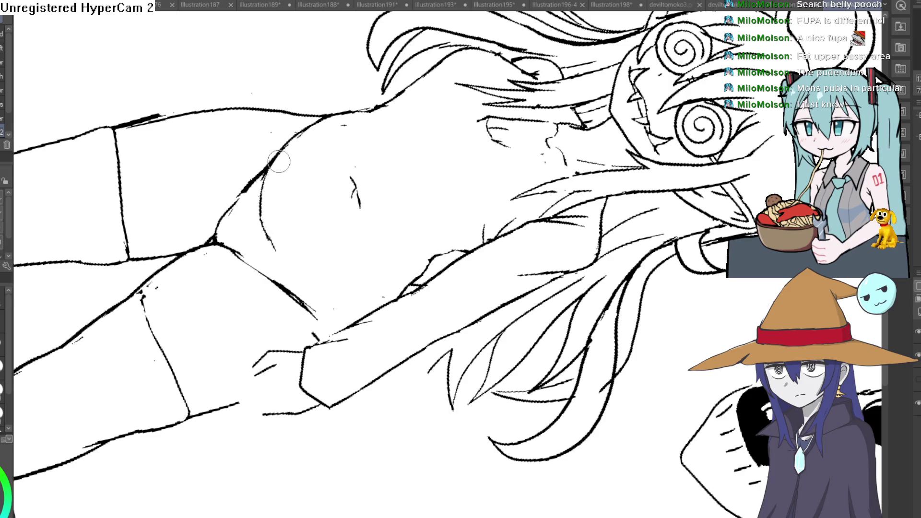
Add the left torso contour and a horizontal line just under the chest
mouse_move(368, 110)
left_mouse_down()
mouse_move(493, 164)
mouse_move(476, 148)
left_mouse_up()
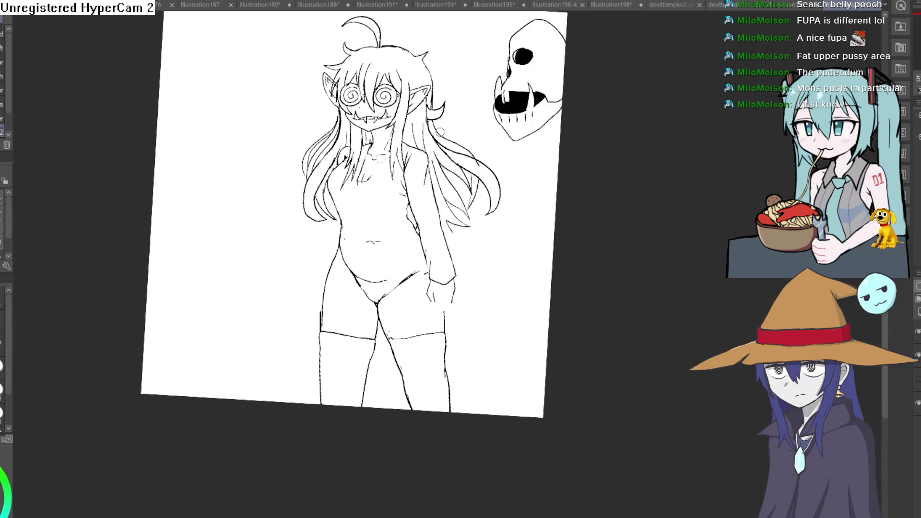
scroll(395, 130, "up", 3)
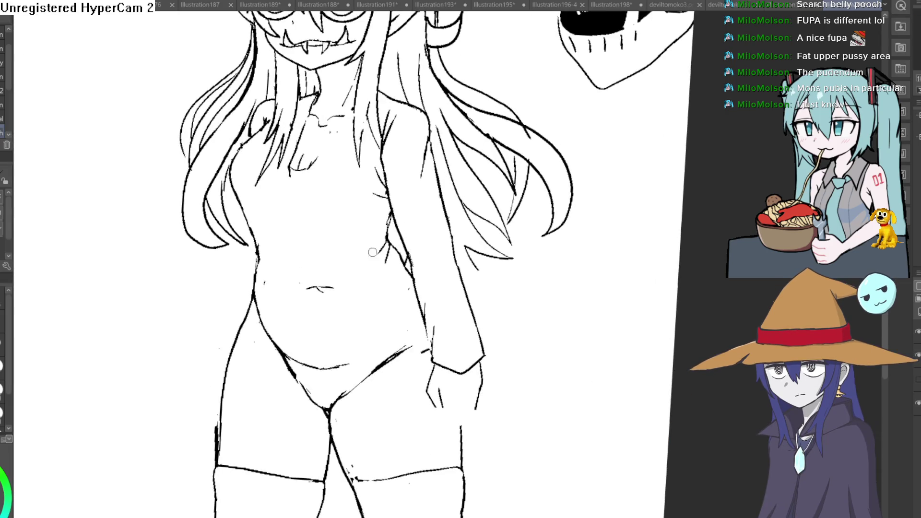
mouse_move(256, 136)
left_mouse_down()
mouse_move(229, 182)
mouse_move(249, 217)
left_mouse_up()
left_click_drag(307, 229, 353, 232)
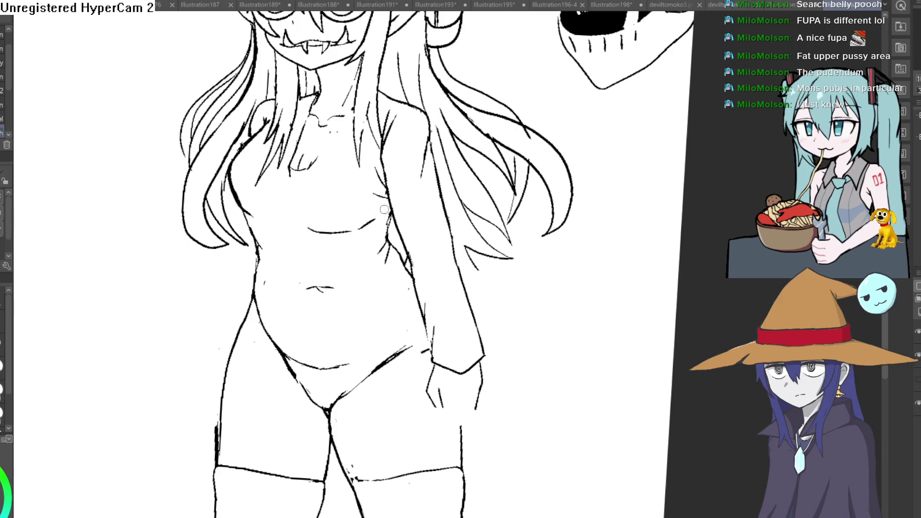
scroll(408, 209, "down", 4)
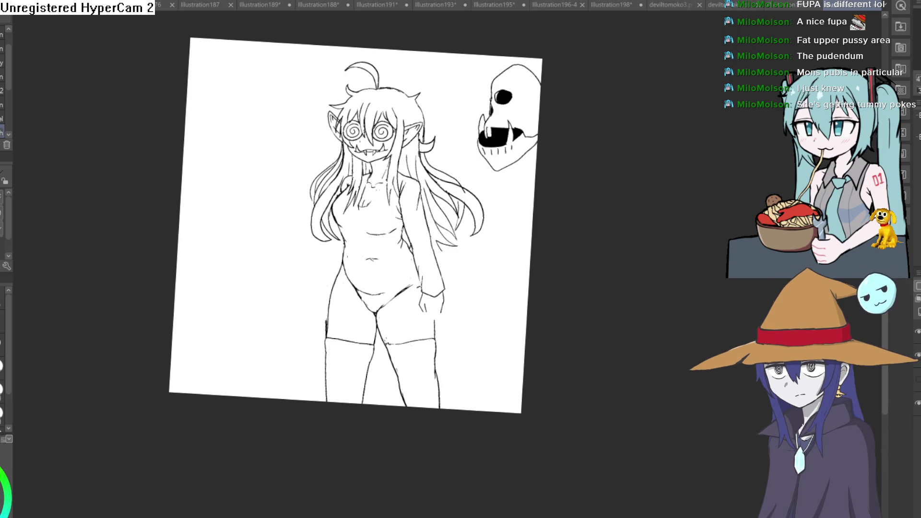
Undo a stray hip stroke and ink the right thigh contour
left_click_drag(476, 296, 514, 273)
key("ctrl+z")
scroll(476, 297, "up", 5)
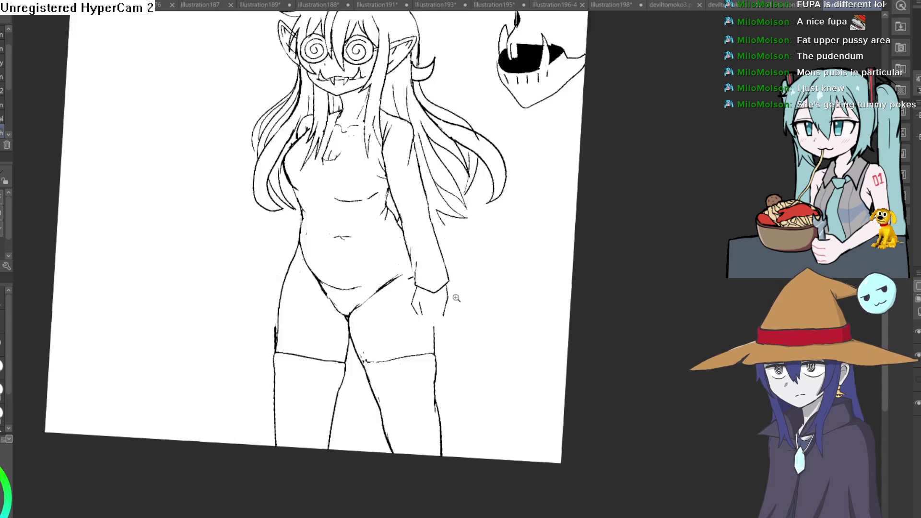
left_click_drag(468, 309, 451, 360)
mouse_move(453, 295)
left_mouse_down()
mouse_move(452, 384)
mouse_move(429, 313)
mouse_move(424, 387)
mouse_move(408, 311)
mouse_move(408, 355)
mouse_move(391, 294)
left_mouse_up()
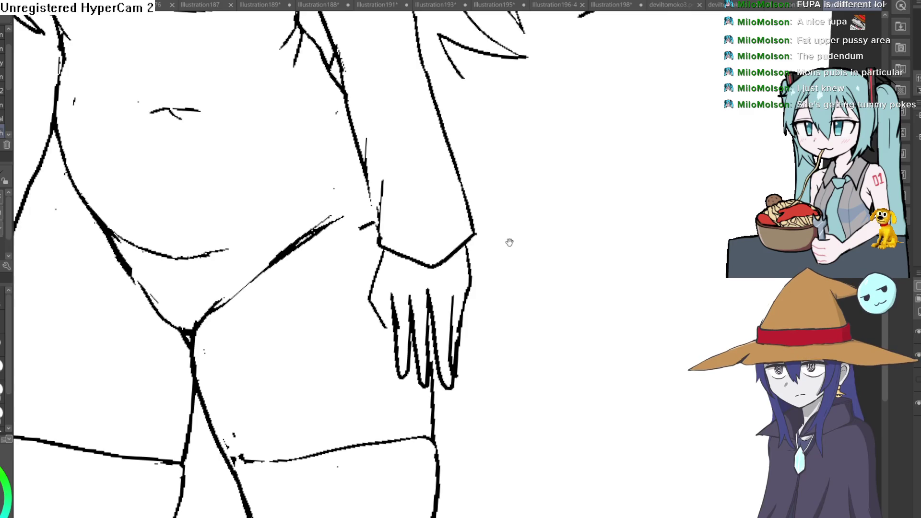
Try strokes along the hand's left outline and wrist, then undo them
left_click_drag(501, 265, 508, 195)
left_click_drag(387, 243, 397, 274)
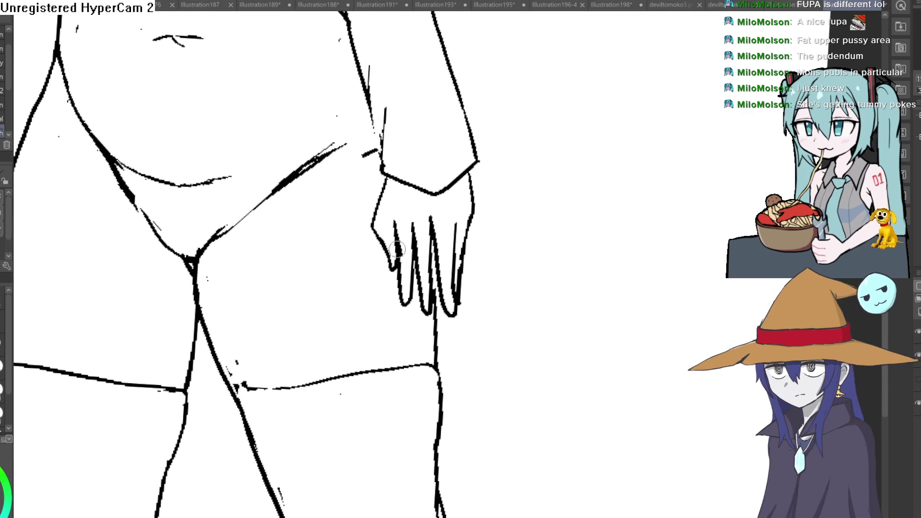
left_click_drag(394, 219, 401, 187)
key("ctrl+z")
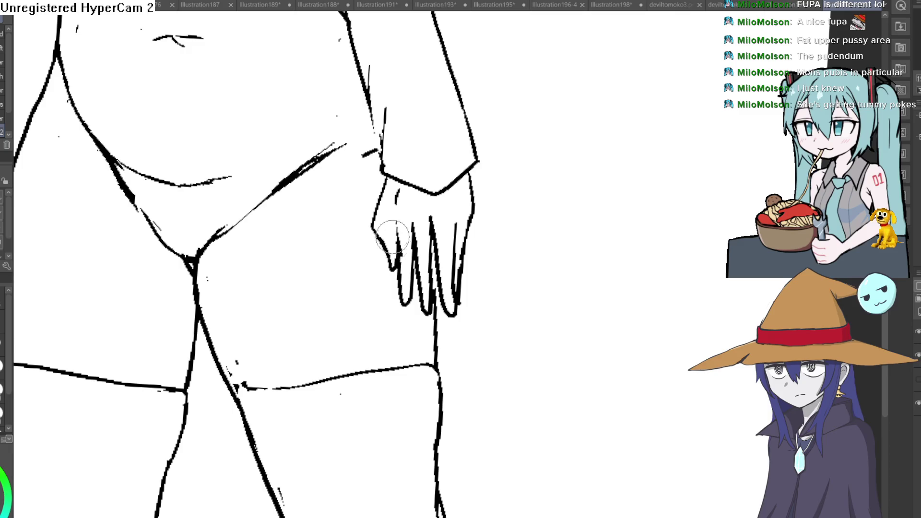
scroll(536, 339, "down", 5)
scroll(536, 339, "up", 3)
scroll(536, 339, "up", 1)
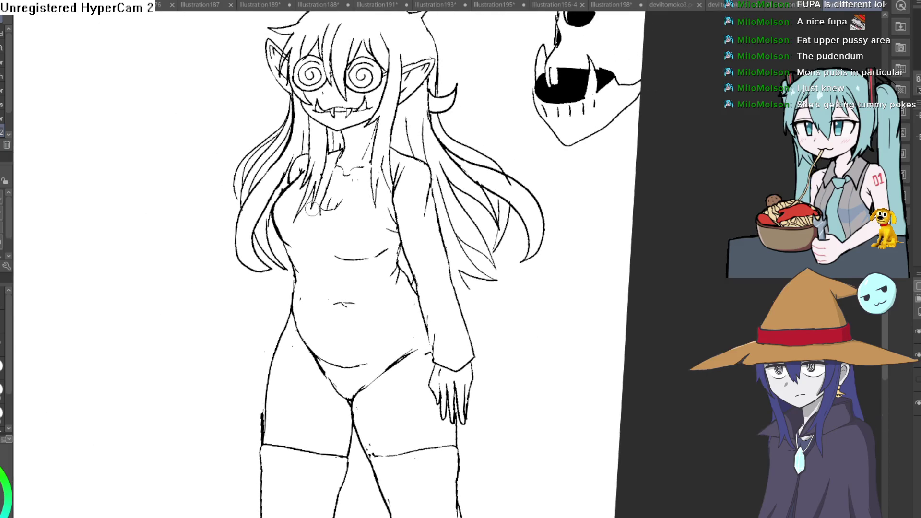
scroll(456, 164, "down", 3)
scroll(410, 194, "up", 4)
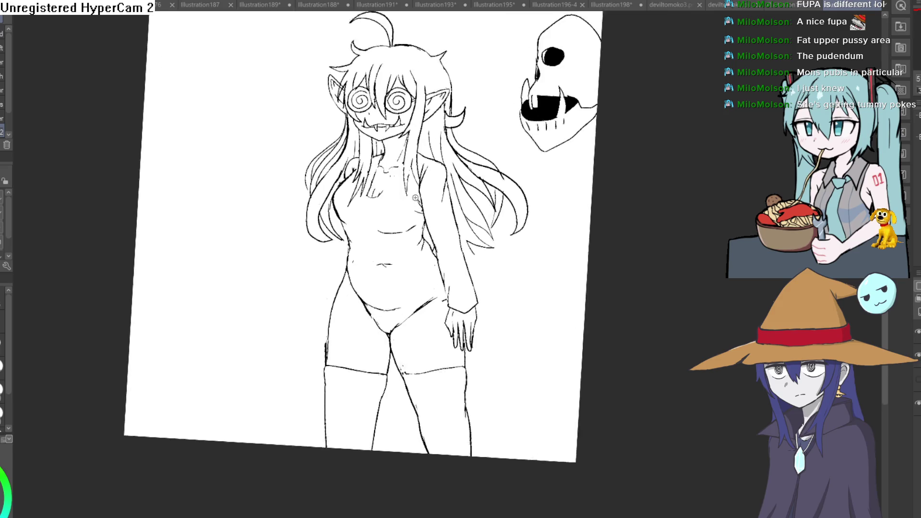
Centre the torso and draw a new navel line on the belly
left_click_drag(438, 246, 433, 212)
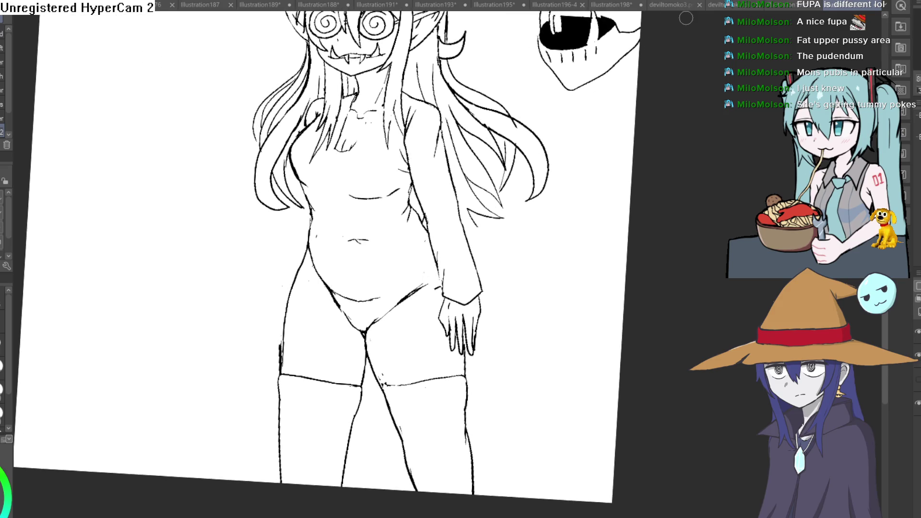
scroll(202, 193, "up", 3)
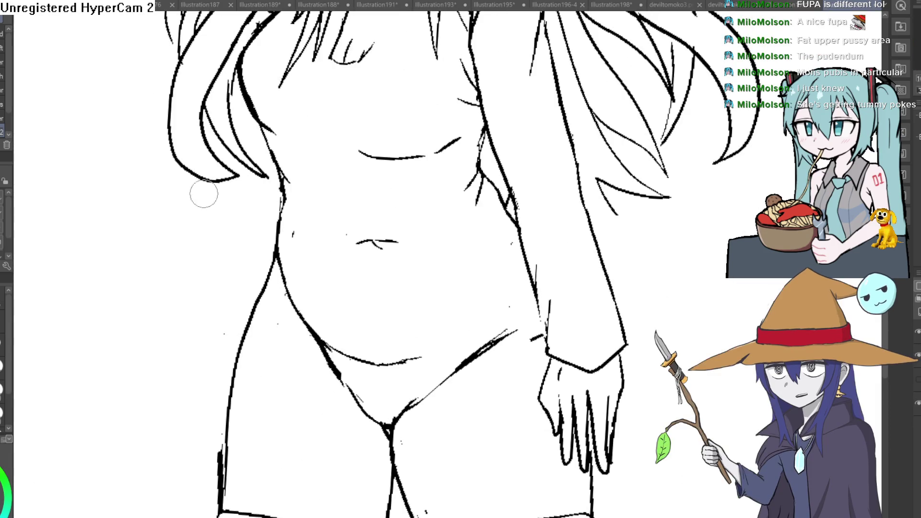
scroll(365, 259, "down", 2)
left_click_drag(438, 230, 428, 205)
scroll(432, 201, "down", 2)
scroll(463, 194, "up", 2)
scroll(426, 220, "down", 1)
scroll(432, 277, "up", 2)
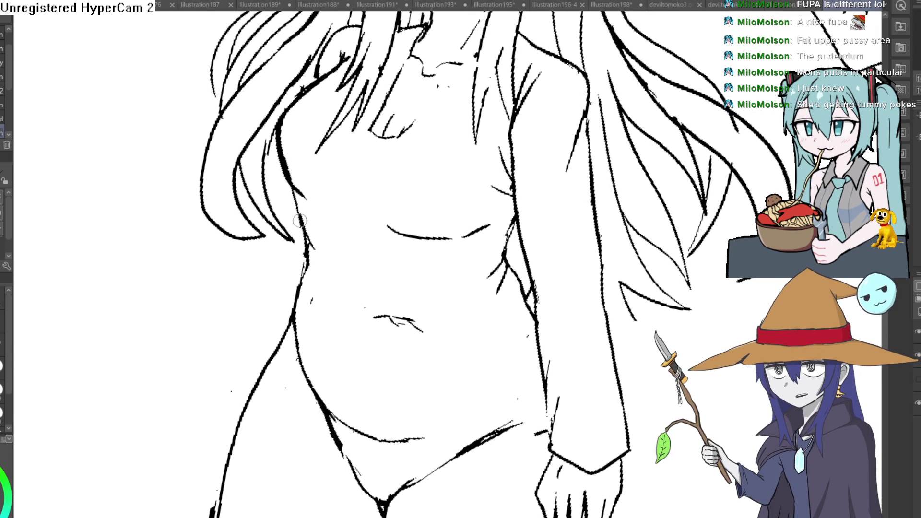
scroll(310, 235, "down", 1)
scroll(303, 264, "down", 3)
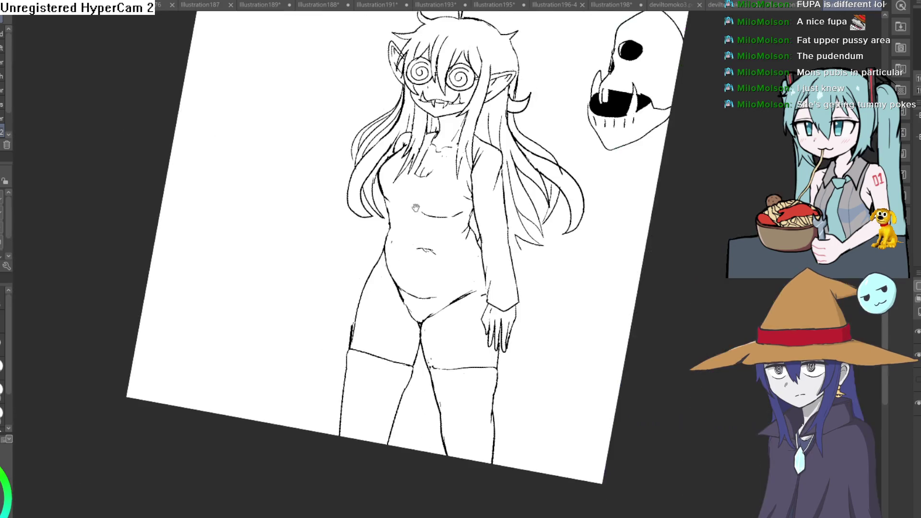
Straighten the view and ink the outline down the left hip and thigh
mouse_move(478, 208)
left_mouse_down()
mouse_move(468, 214)
mouse_move(475, 207)
left_mouse_up()
scroll(500, 166, "down", 5)
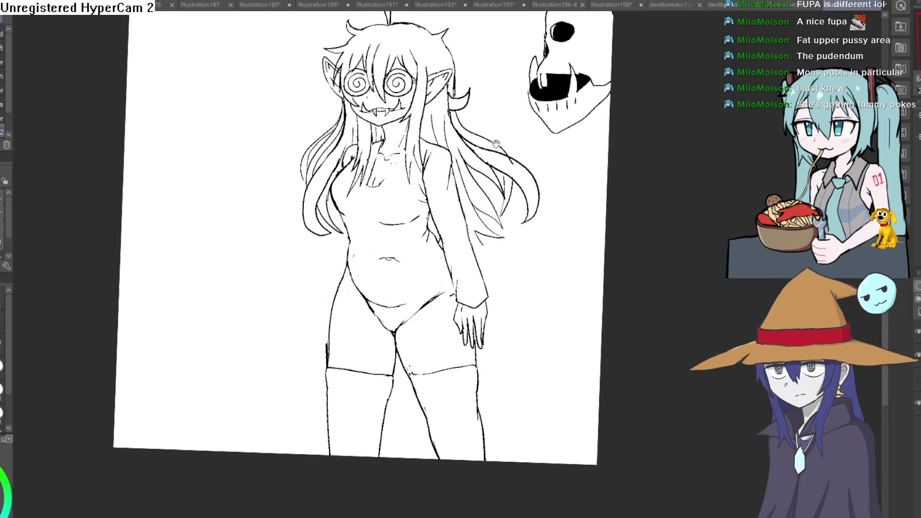
scroll(495, 147, "up", 3)
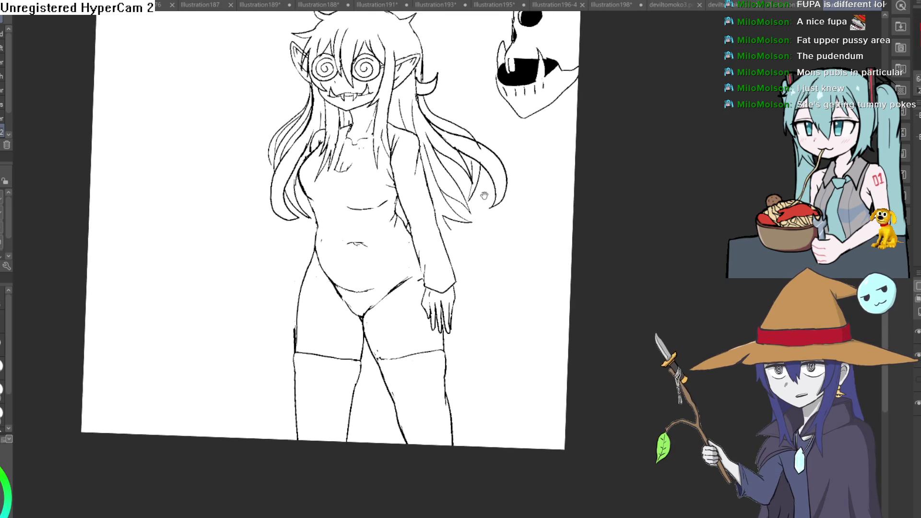
left_click_drag(479, 154, 467, 158)
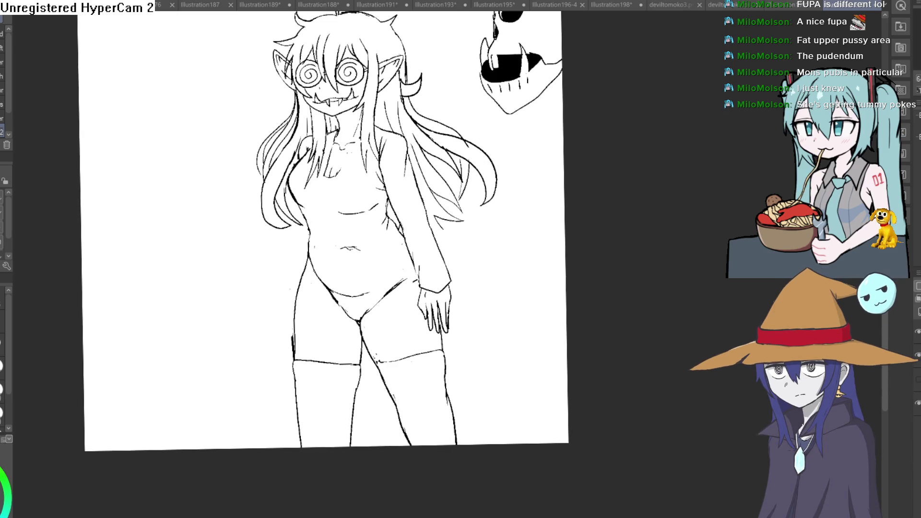
scroll(305, 209, "up", 2)
mouse_move(299, 206)
left_mouse_down()
mouse_move(298, 288)
mouse_move(266, 379)
mouse_move(257, 344)
mouse_move(278, 353)
left_mouse_up()
left_click_drag(259, 346, 274, 427)
Add stocking-top knee lines, darken the left leg's outer outline, and retrace the inner right thigh
scroll(573, 227, "down", 3)
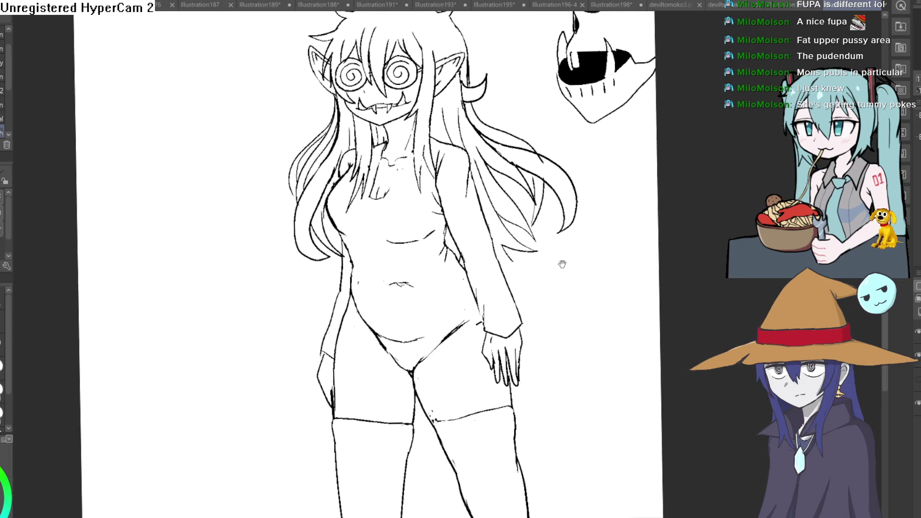
left_click_drag(562, 261, 489, 155)
scroll(399, 240, "up", 2)
left_click_drag(399, 240, 394, 214)
mouse_move(396, 322)
left_mouse_down()
mouse_move(408, 335)
mouse_move(424, 333)
left_mouse_up()
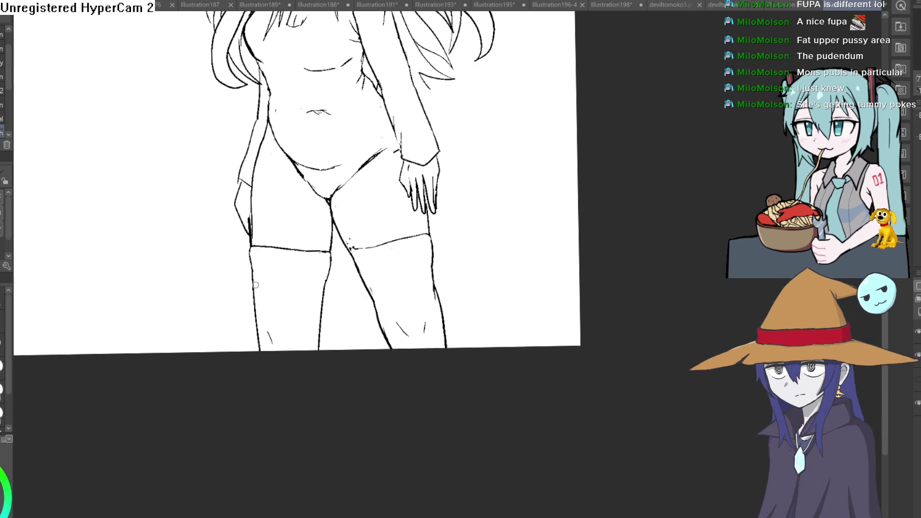
left_click_drag(252, 272, 259, 352)
left_click_drag(324, 309, 319, 354)
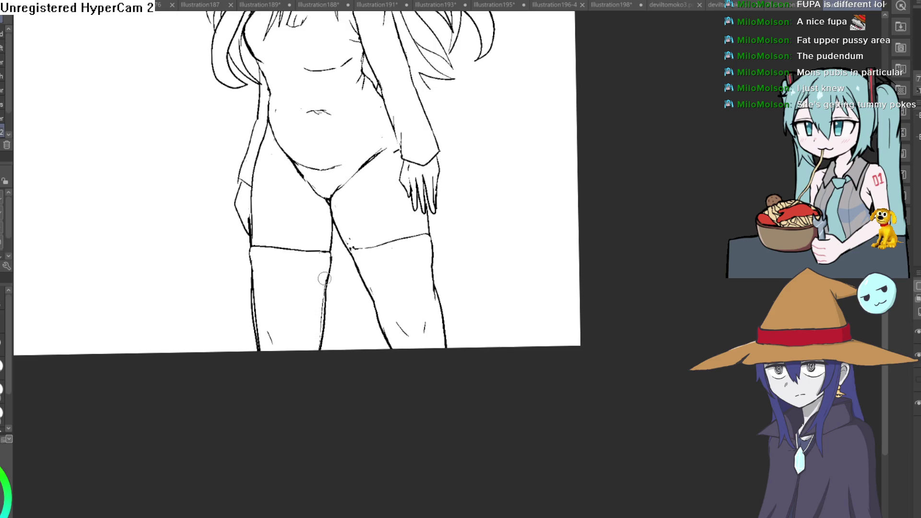
left_click_drag(326, 274, 329, 256)
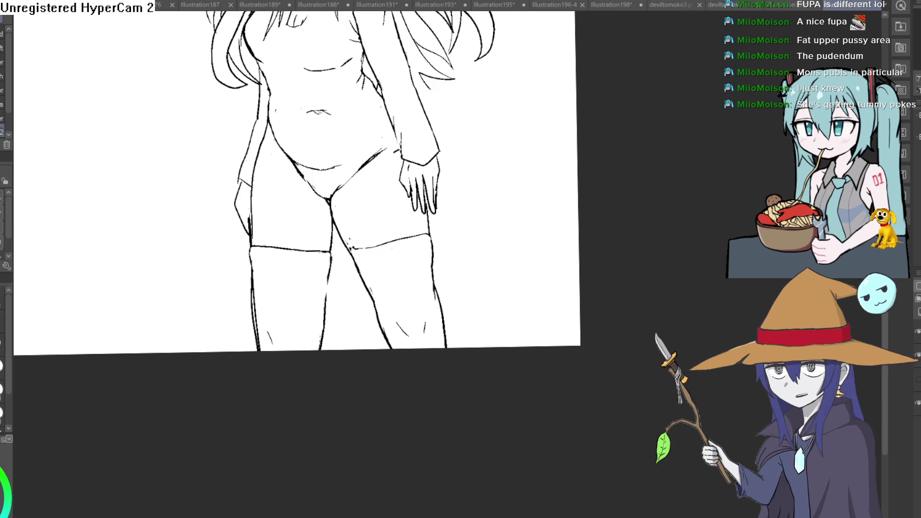
left_click_drag(504, 207, 506, 313)
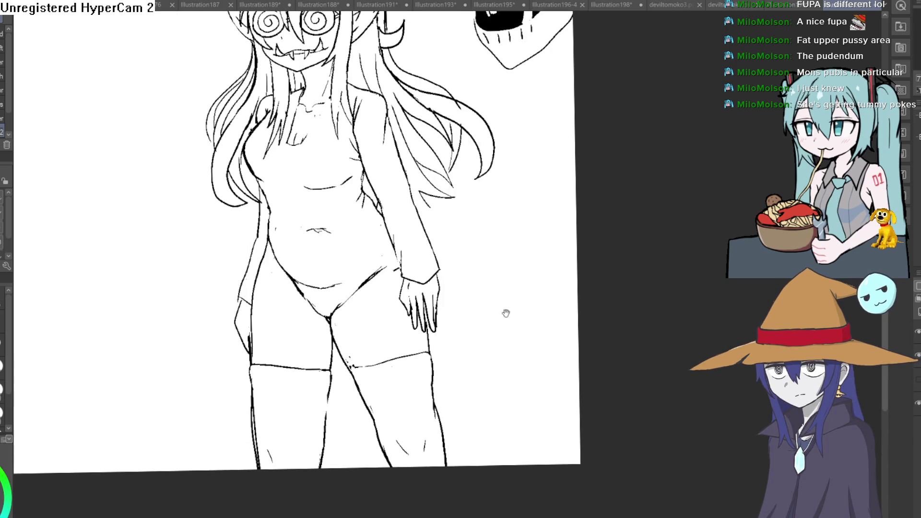
Return the canvas upright, zoom on the torso, and draw a curved stroke under the chest
left_click_drag(427, 178, 399, 203)
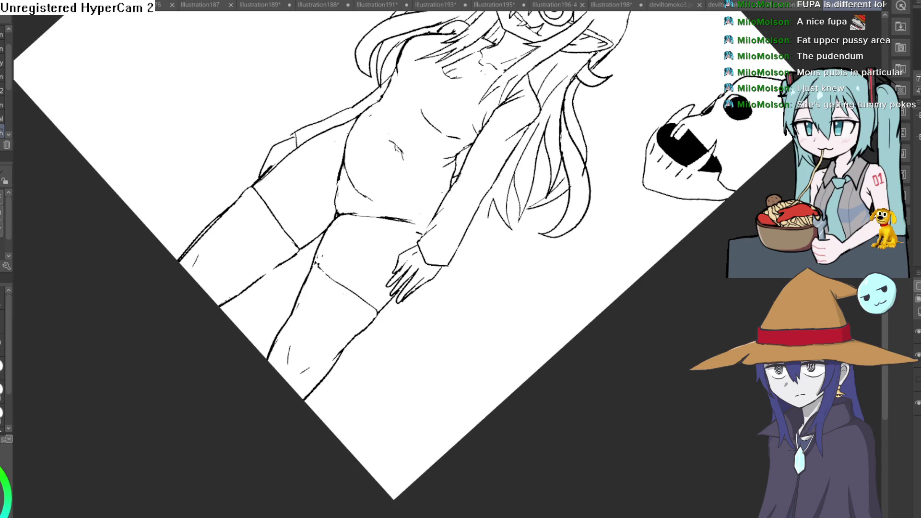
scroll(446, 144, "up", 3)
scroll(545, 228, "down", 3)
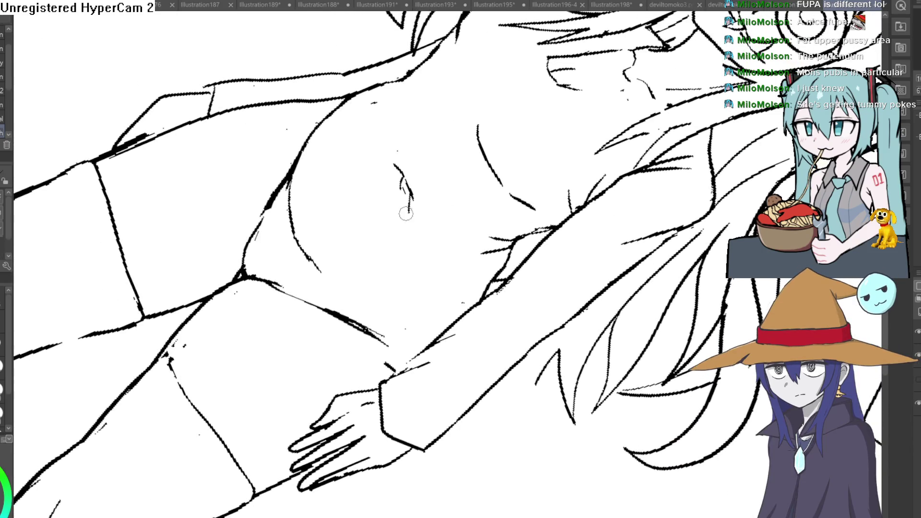
mouse_move(336, 115)
left_mouse_down()
mouse_move(269, 197)
mouse_move(488, 194)
left_mouse_up()
scroll(270, 196, "down", 3)
scroll(437, 207, "up", 3)
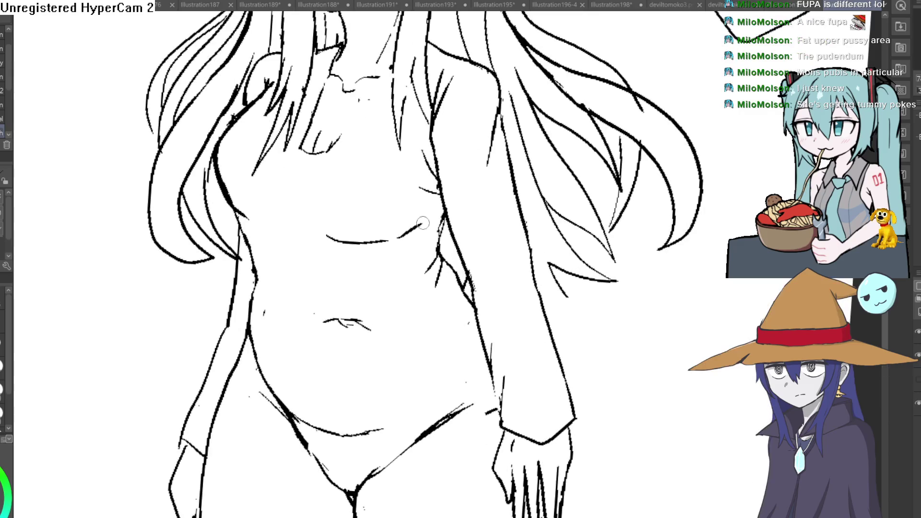
left_click_drag(341, 240, 304, 221)
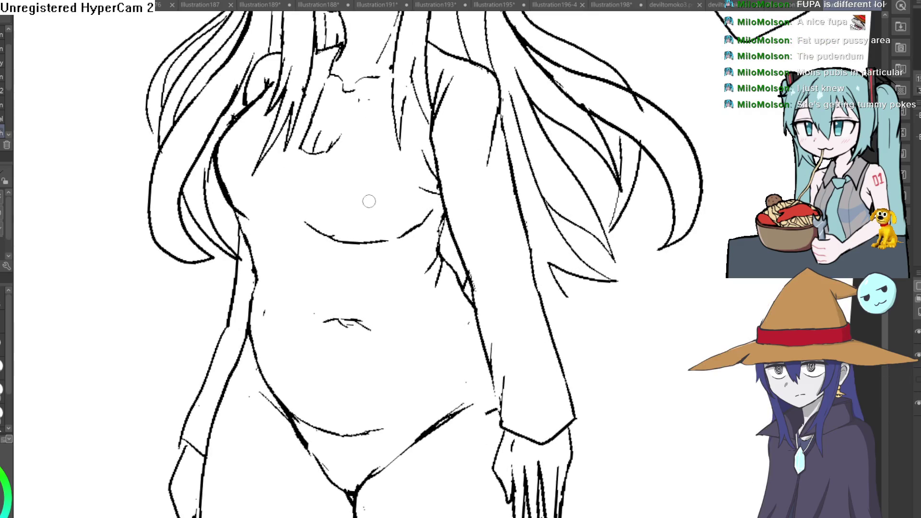
scroll(483, 186, "down", 2)
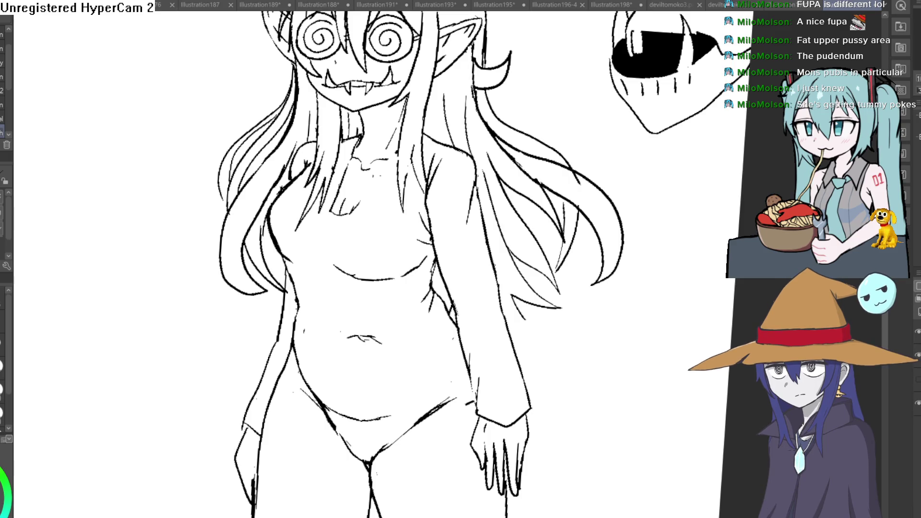
scroll(527, 218, "down", 2)
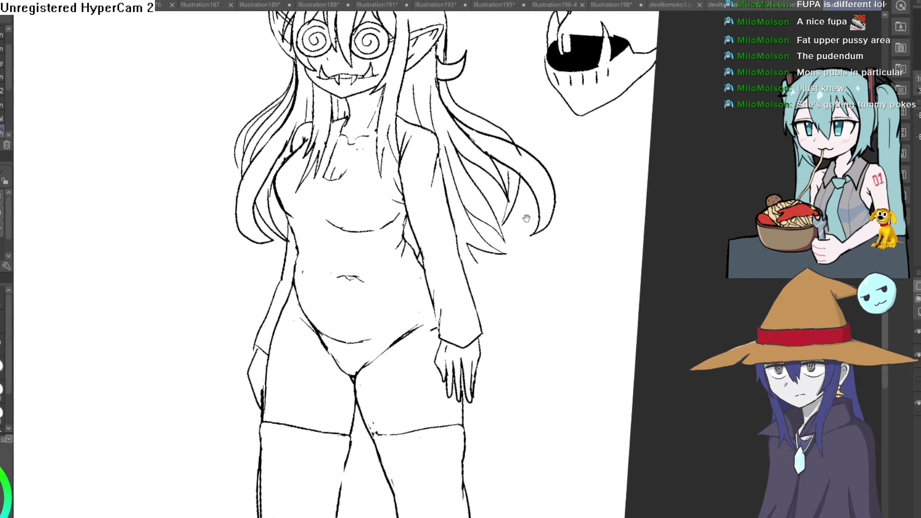
Draw the jacket's right edge down the torso, then redo a misplaced left edge
left_click_drag(527, 219, 525, 234)
mouse_move(376, 158)
left_mouse_down()
mouse_move(360, 201)
mouse_move(372, 271)
left_mouse_up()
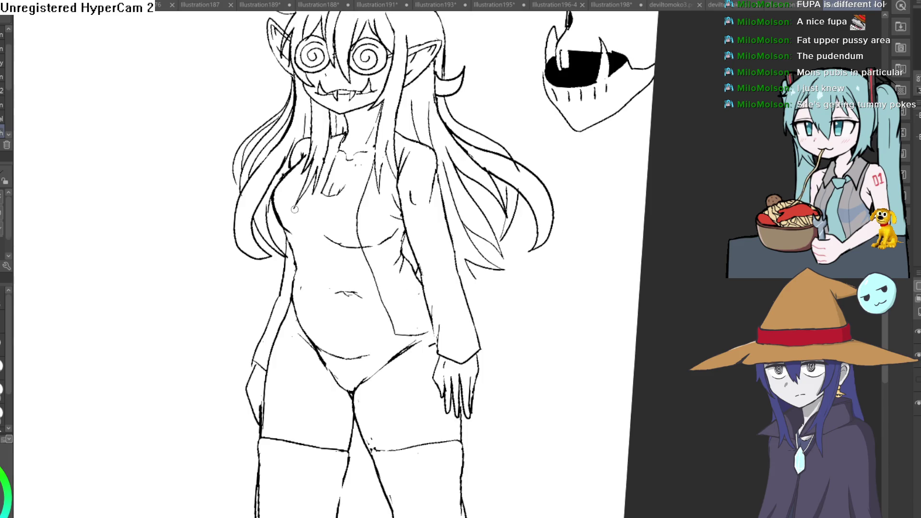
mouse_move(302, 157)
left_mouse_down()
mouse_move(306, 261)
mouse_move(299, 307)
mouse_move(283, 329)
left_mouse_up()
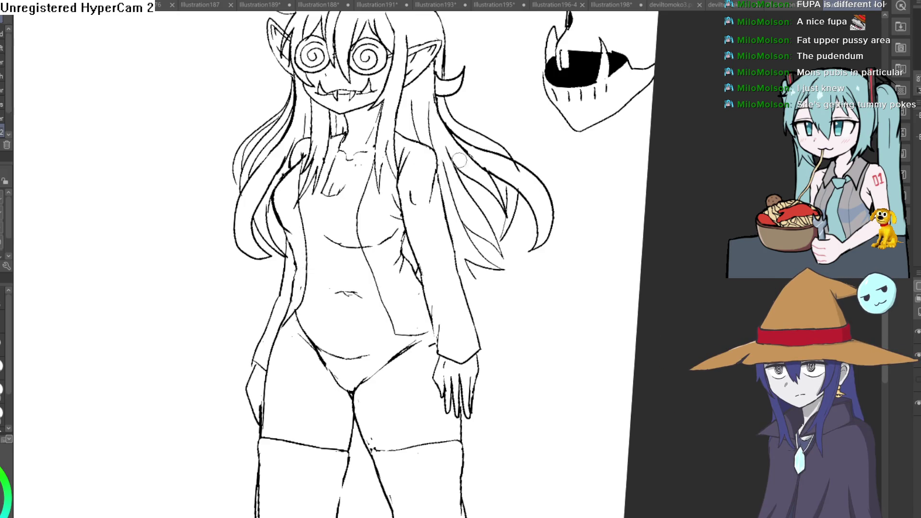
key("ctrl+z")
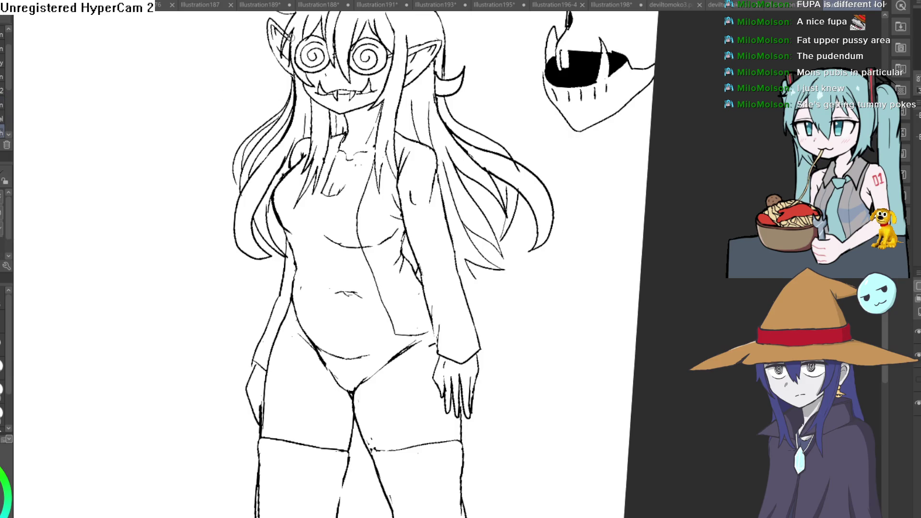
mouse_move(305, 166)
left_mouse_down()
mouse_move(289, 220)
mouse_move(301, 257)
mouse_move(294, 311)
left_mouse_up()
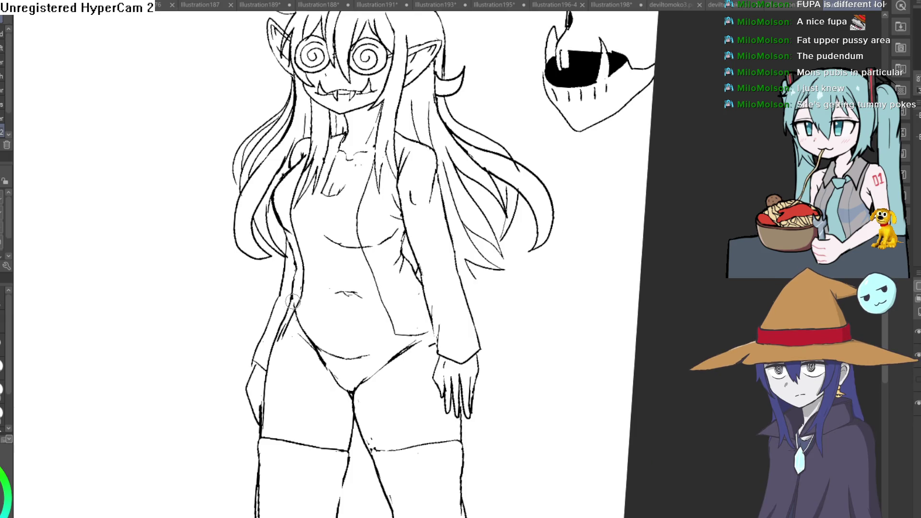
Tilt, reset and re-rotate the canvas view to frame the chest and hip
scroll(494, 202, "down", 5)
scroll(494, 202, "up", 7)
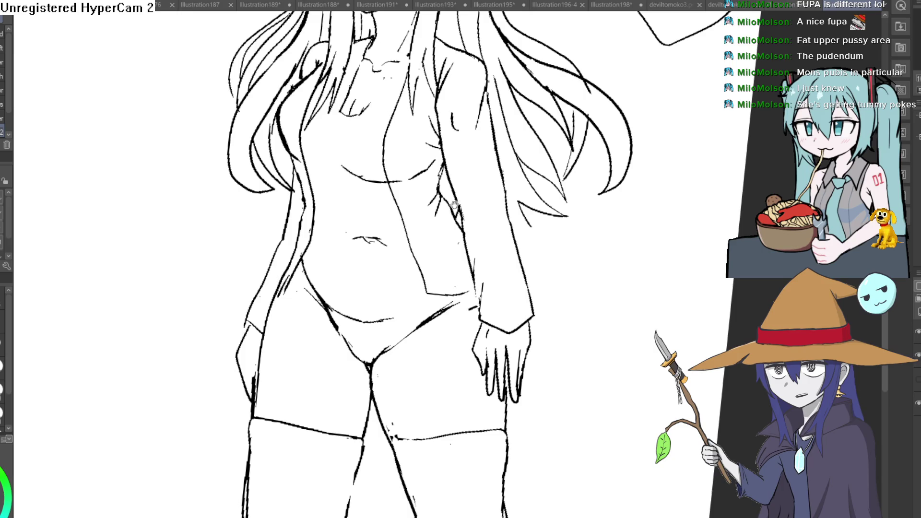
mouse_move(455, 205)
left_mouse_down()
mouse_move(468, 155)
mouse_move(431, 214)
left_mouse_up()
key("ctrl+asciicircum")
mouse_move(431, 157)
left_mouse_down()
mouse_move(422, 144)
mouse_move(422, 165)
left_mouse_up()
scroll(356, 164, "down", 5)
mouse_move(356, 164)
left_mouse_down()
mouse_move(470, 159)
mouse_move(486, 181)
mouse_move(467, 190)
left_mouse_up()
scroll(425, 226, "up", 5)
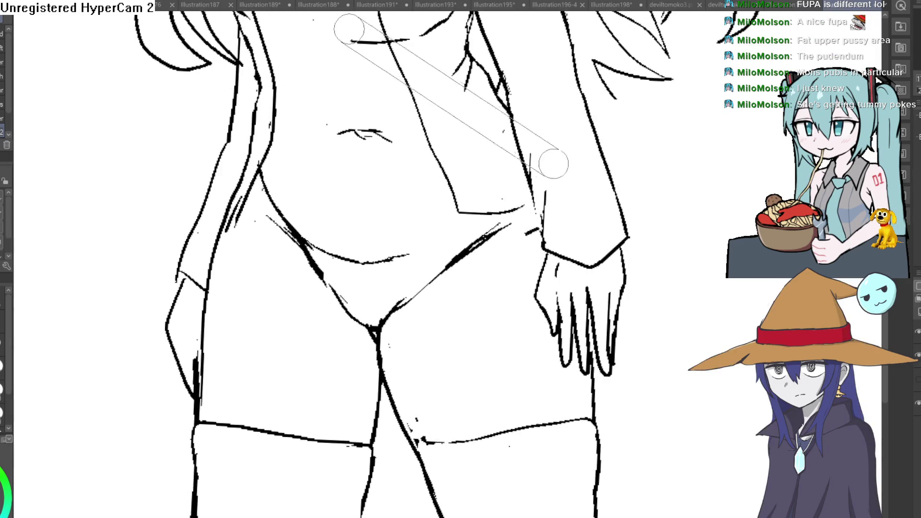
left_click_drag(554, 164, 481, 245)
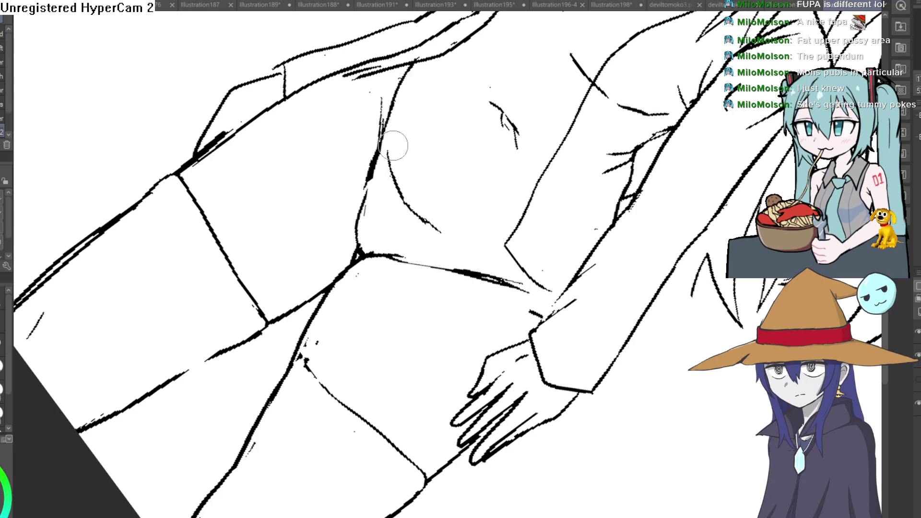
mouse_move(461, 46)
left_mouse_down()
mouse_move(459, 63)
mouse_move(526, 165)
mouse_move(518, 224)
mouse_move(549, 211)
mouse_move(503, 217)
mouse_move(501, 245)
left_mouse_up()
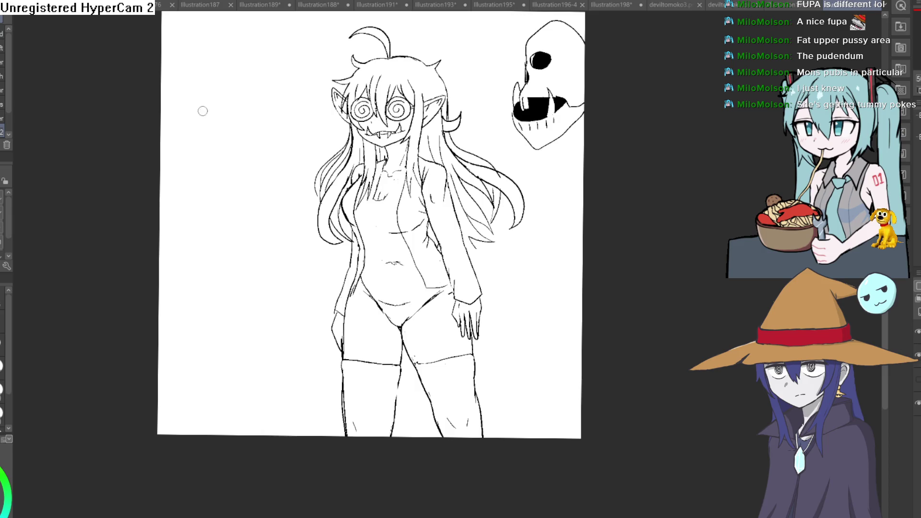
Erase a stray diagonal torso stroke and draw the swimsuit neckline across the chest
scroll(392, 163, "up", 3)
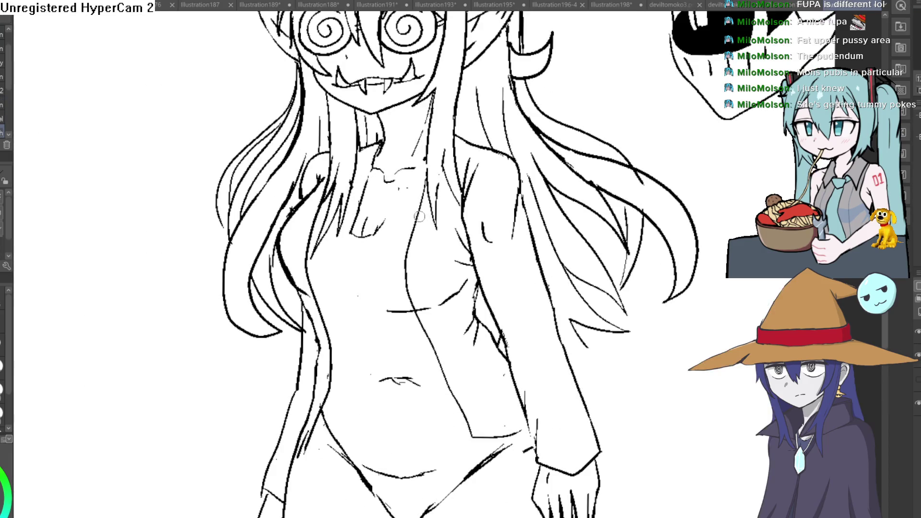
mouse_move(412, 253)
left_mouse_down()
mouse_move(429, 330)
mouse_move(436, 304)
mouse_move(457, 290)
mouse_move(380, 292)
left_mouse_up()
key("e")
key("p")
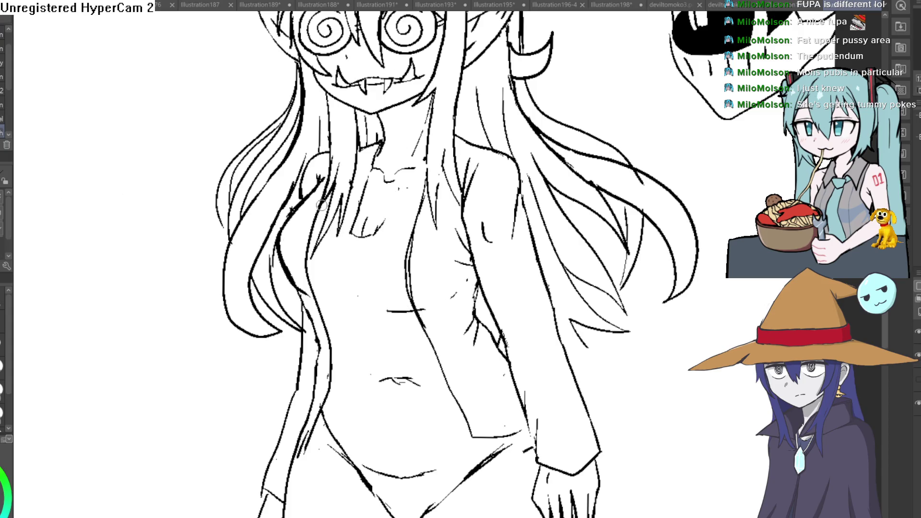
mouse_move(396, 236)
left_mouse_down()
mouse_move(339, 234)
mouse_move(374, 166)
left_mouse_up()
key("e")
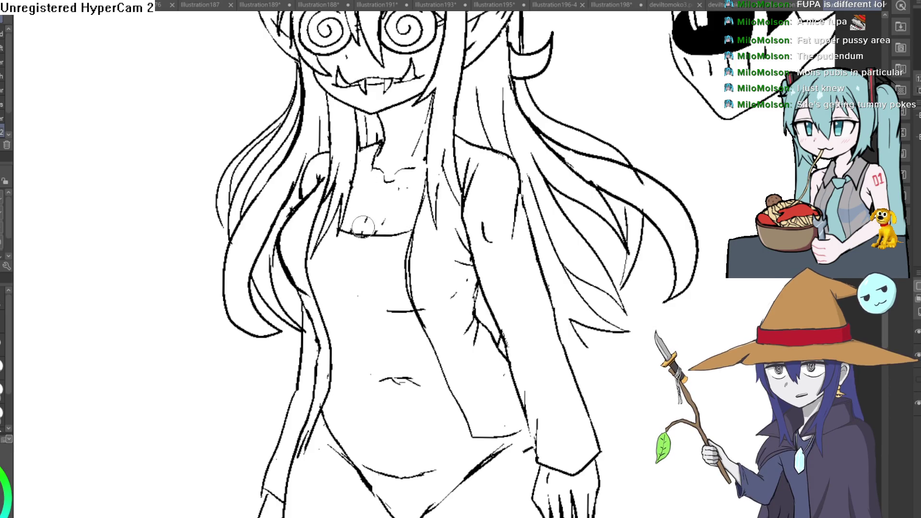
key("e")
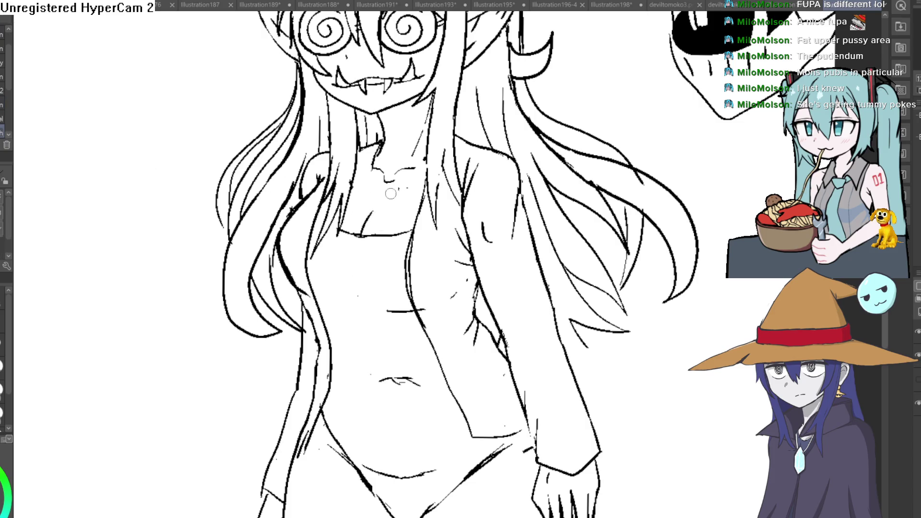
key("e")
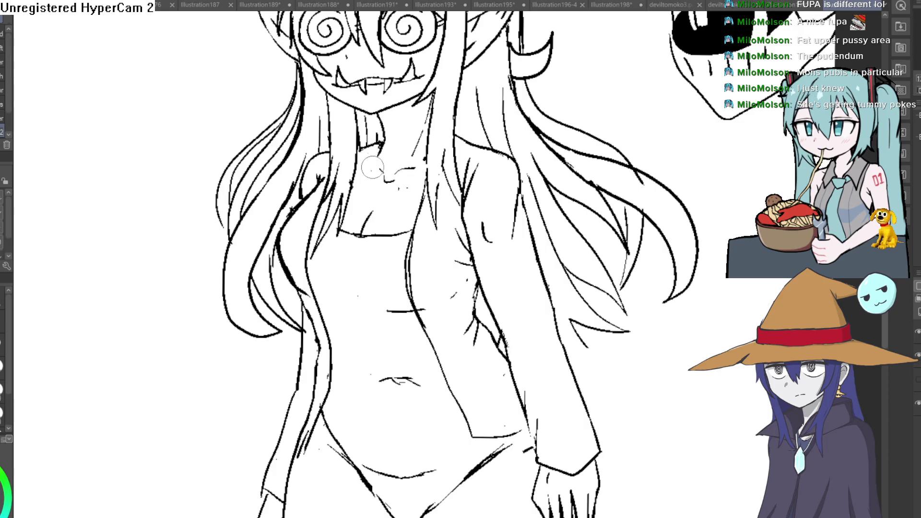
Fit the page to the window and lengthen the ink line beside the neck
key("ctrl+0")
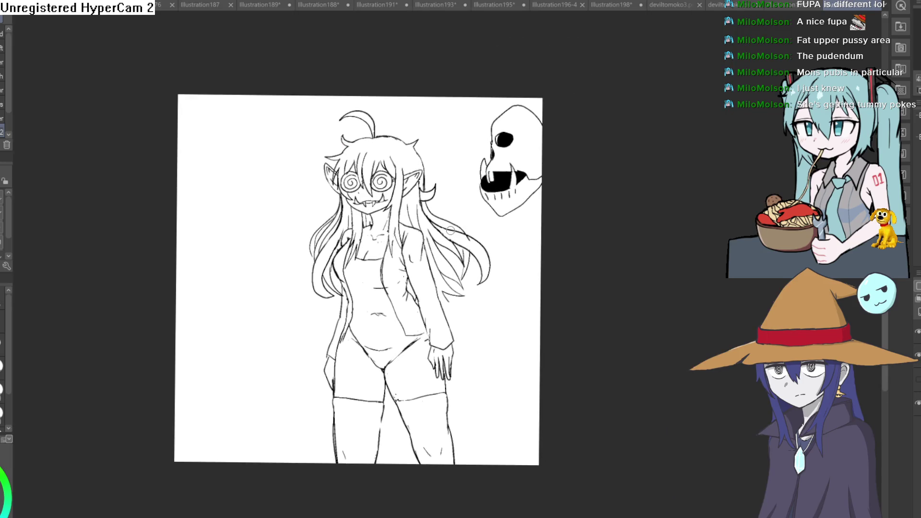
left_click_drag(450, 230, 499, 297)
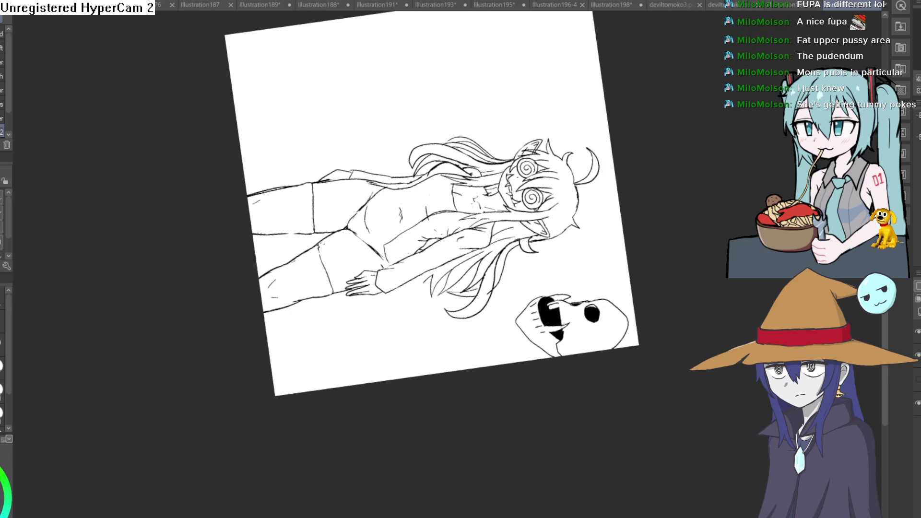
scroll(505, 159, "up", 5)
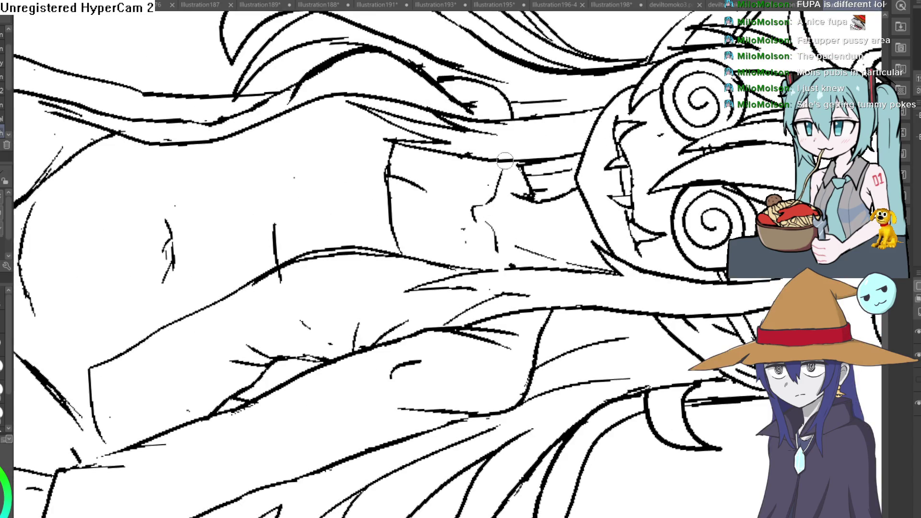
left_click_drag(490, 224, 496, 268)
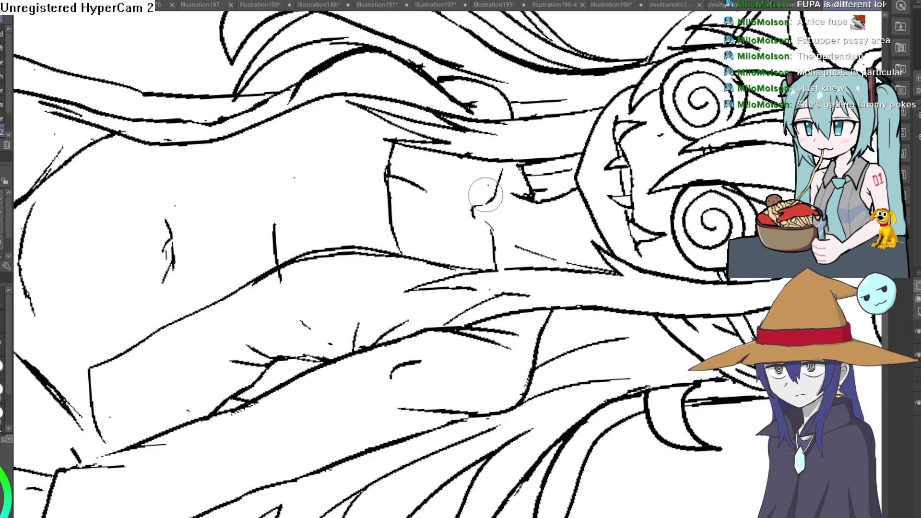
left_click_drag(487, 199, 505, 214)
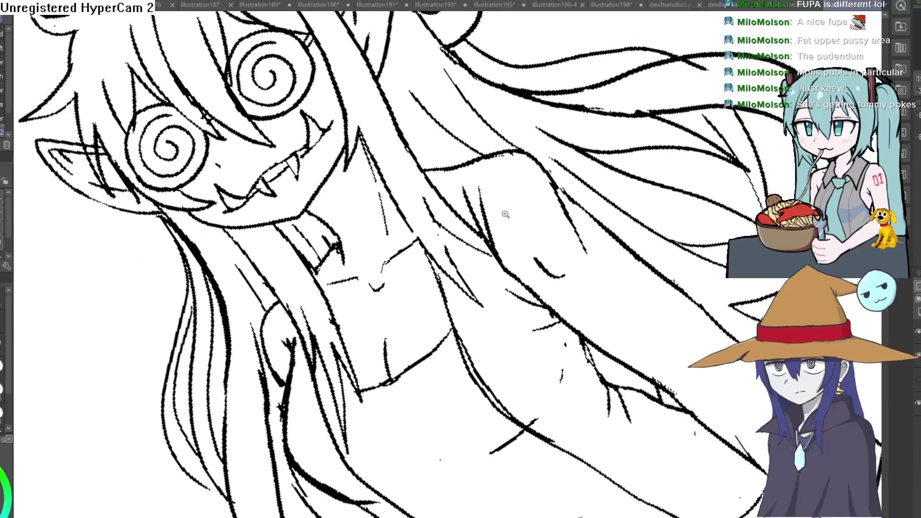
key("ctrl+0")
scroll(527, 164, "up", 3)
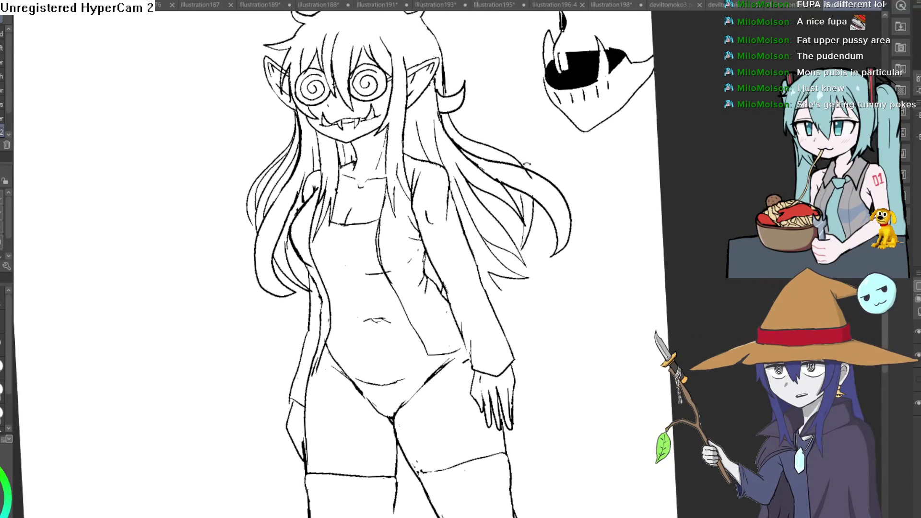
scroll(527, 164, "down", 3)
left_click_drag(545, 161, 545, 158)
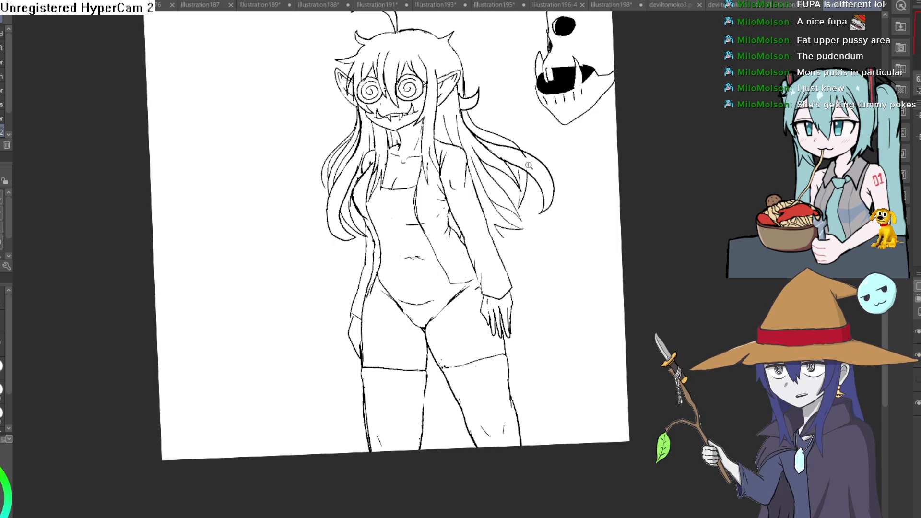
Frame the figure and test a blue fill on the swimsuit, then undo it
scroll(529, 165, "down", 1)
scroll(529, 165, "up", 2)
mouse_move(529, 165)
left_mouse_down()
mouse_move(508, 190)
mouse_move(513, 165)
mouse_move(499, 201)
mouse_move(489, 177)
left_mouse_up()
key("e")
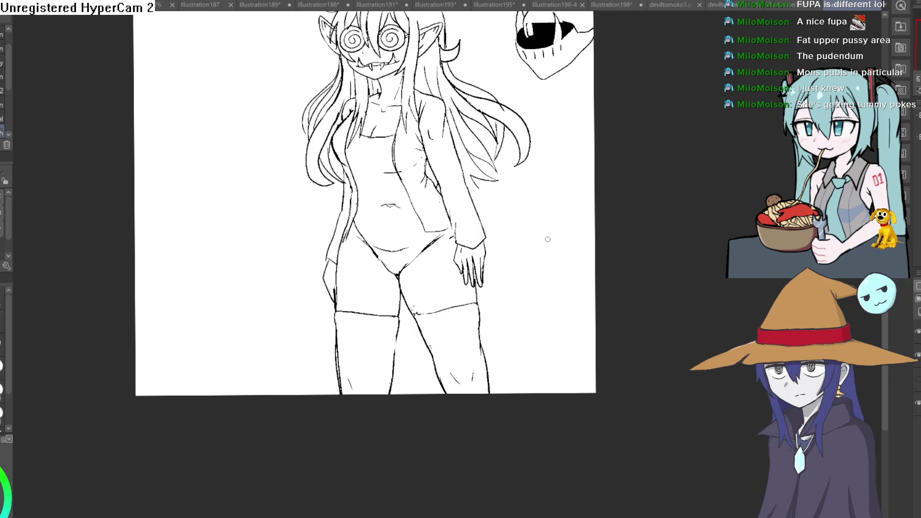
left_click_drag(548, 240, 541, 302)
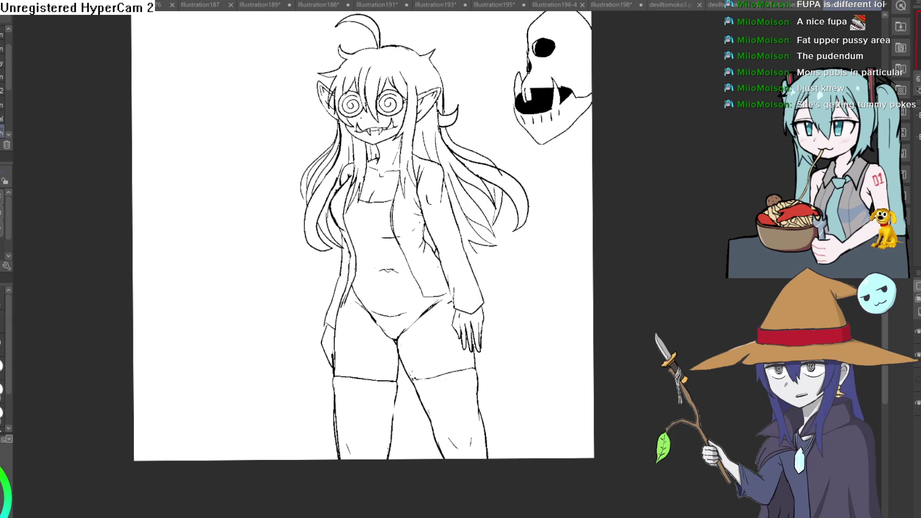
key("g")
left_click(403, 283)
key("ctrl+z")
Close the outline gap at the hip, then fill the swimsuit torso and legs navy
key("p")
scroll(440, 304, "up", 5)
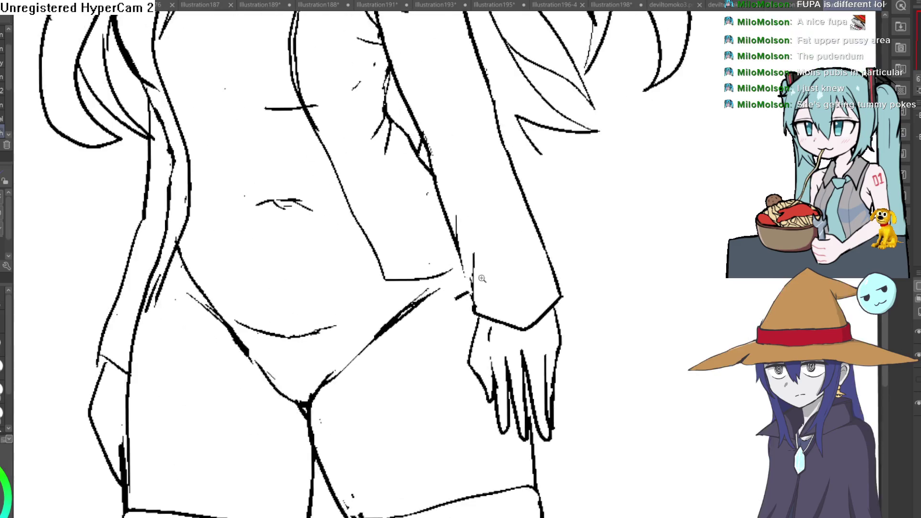
left_click_drag(446, 272, 463, 264)
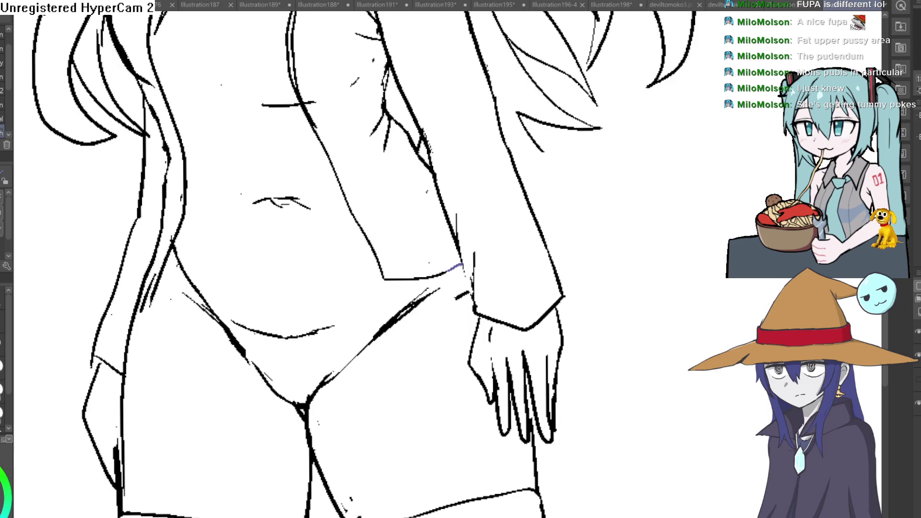
key("g")
left_click(317, 268)
left_click(236, 403)
scroll(347, 331, "down", 5)
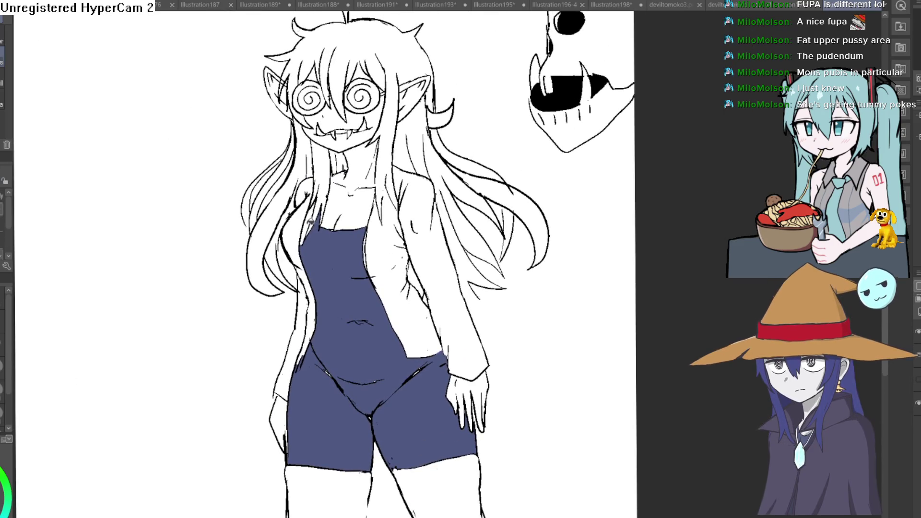
Test blue and tan fills on the jacket and hair areas, undoing each
left_click(453, 312)
left_click(434, 236)
key("ctrl+z")
key("ctrl+z")
left_click_drag(374, 300, 325, 308)
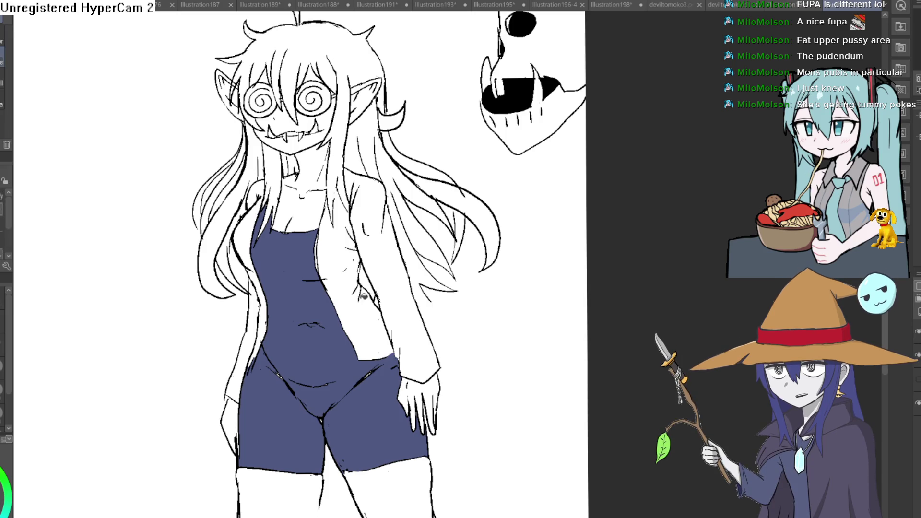
left_click(246, 206)
key("ctrl+z")
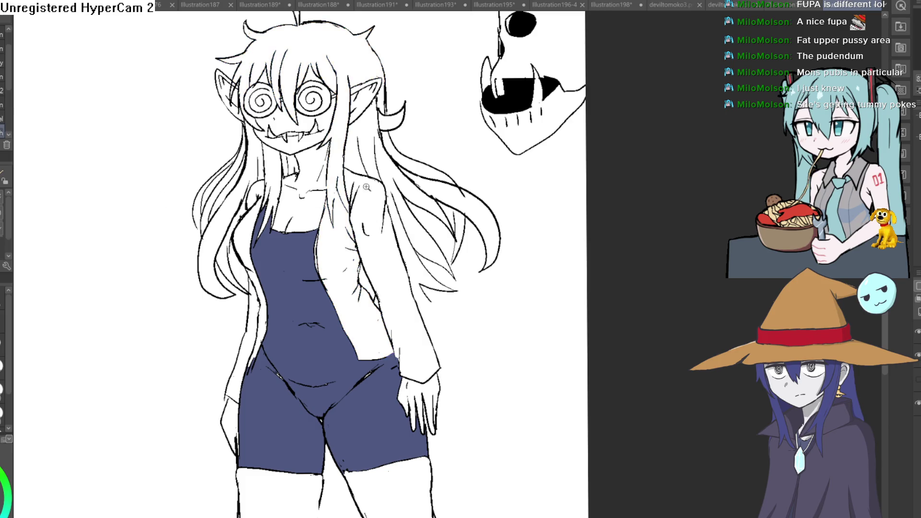
Close the jacket outline gap and fill the strip, sleeve, other side and shoulder tan
scroll(344, 219, "up", 3)
left_click_drag(310, 186, 318, 145)
left_click(318, 173)
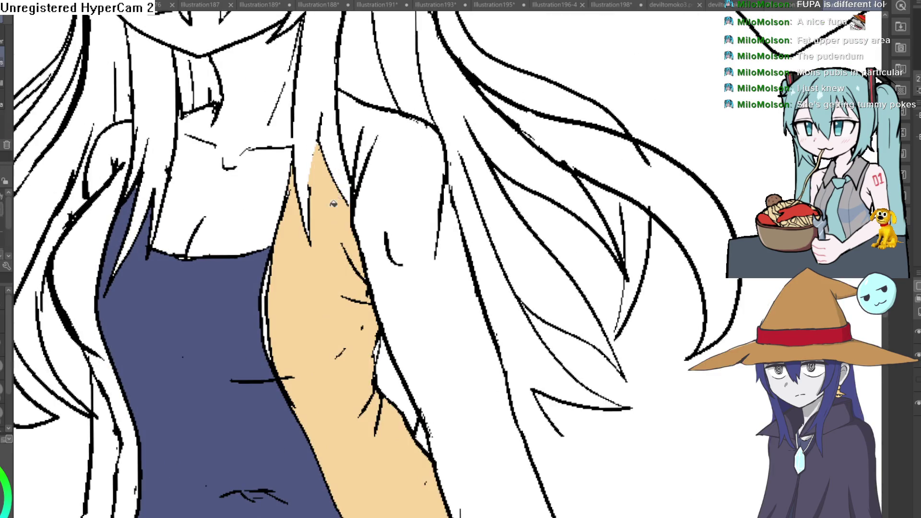
left_click(398, 157)
left_click(93, 238)
left_click(124, 159)
Paint out the tan spill along the jacket's top edge
mouse_move(288, 457)
left_mouse_down()
mouse_move(331, 248)
mouse_move(507, 297)
left_mouse_up()
scroll(331, 248, "down", 3)
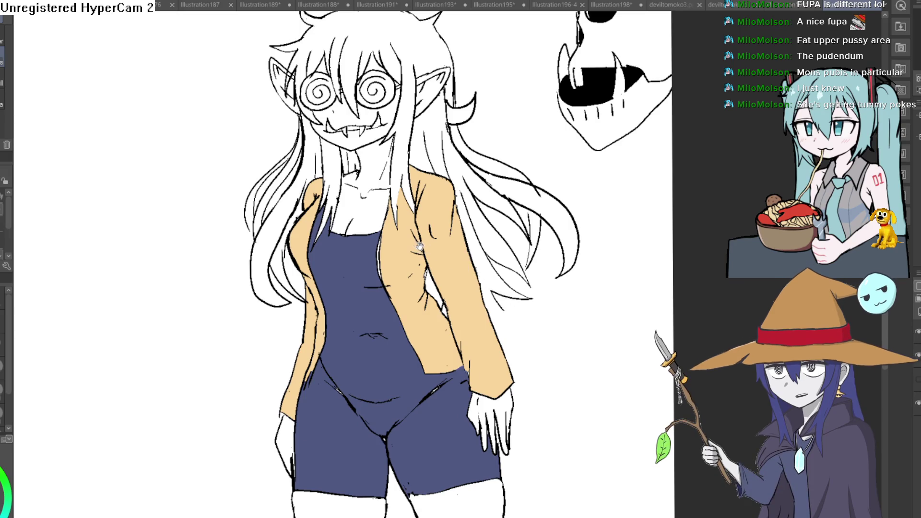
left_click(372, 212)
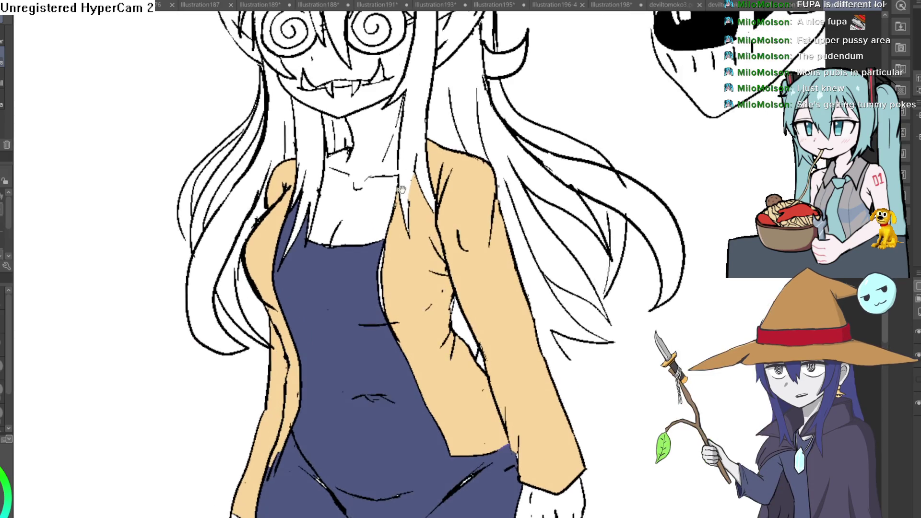
left_click_drag(510, 127, 580, 215)
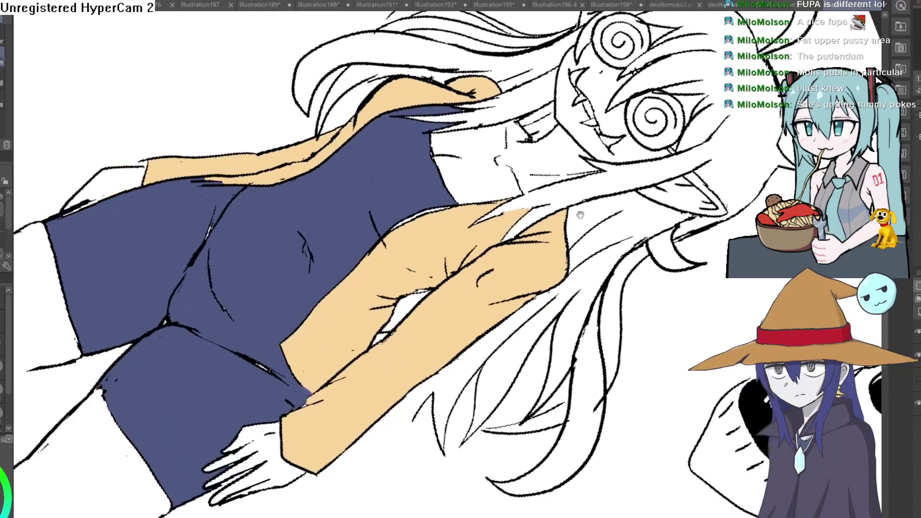
scroll(465, 135, "up", 5)
mouse_move(423, 126)
left_mouse_down()
mouse_move(437, 107)
mouse_move(451, 115)
mouse_move(516, 67)
left_mouse_up()
Toggle the drawing layer's visibility to check colours, then delete the jacket fills
left_click(917, 333)
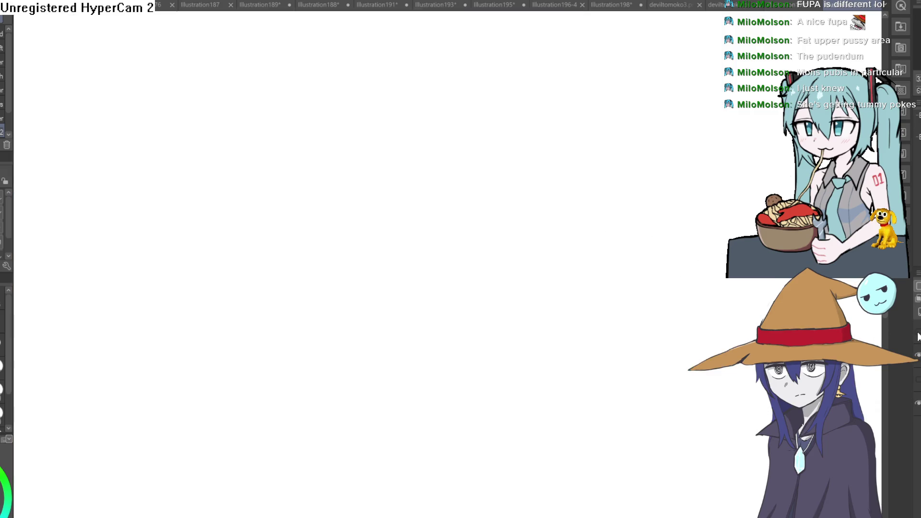
left_click(917, 331)
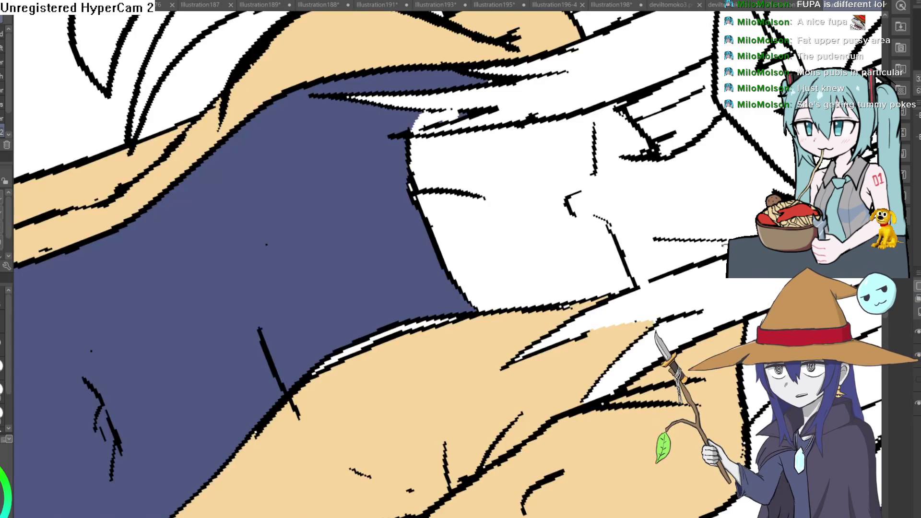
scroll(663, 189, "down", 5)
key("Delete")
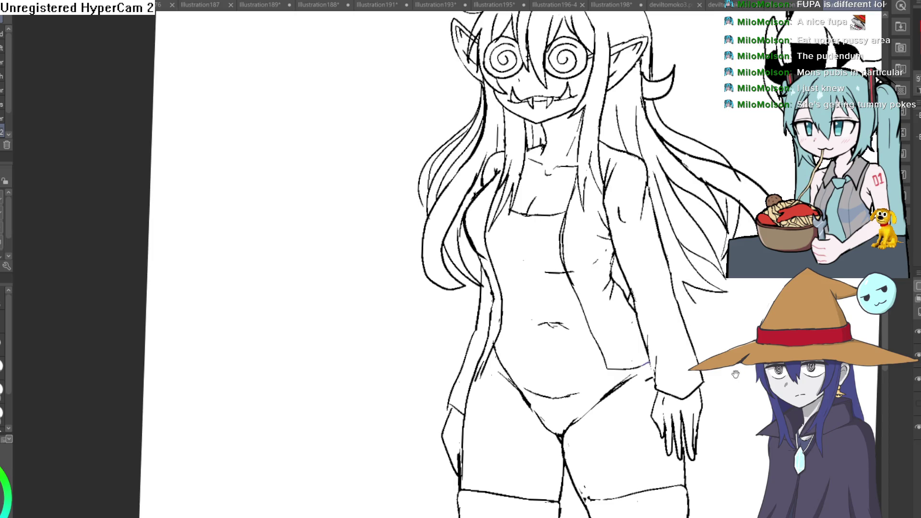
Try purple on the swimsuit and left thigh, undo, then refill both with navy
scroll(736, 373, "down", 5)
scroll(583, 299, "up", 1)
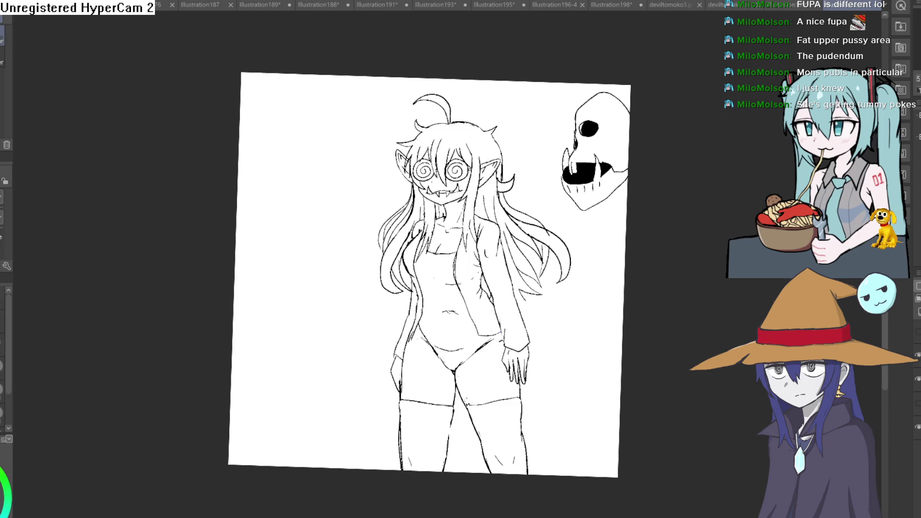
scroll(472, 322, "up", 4)
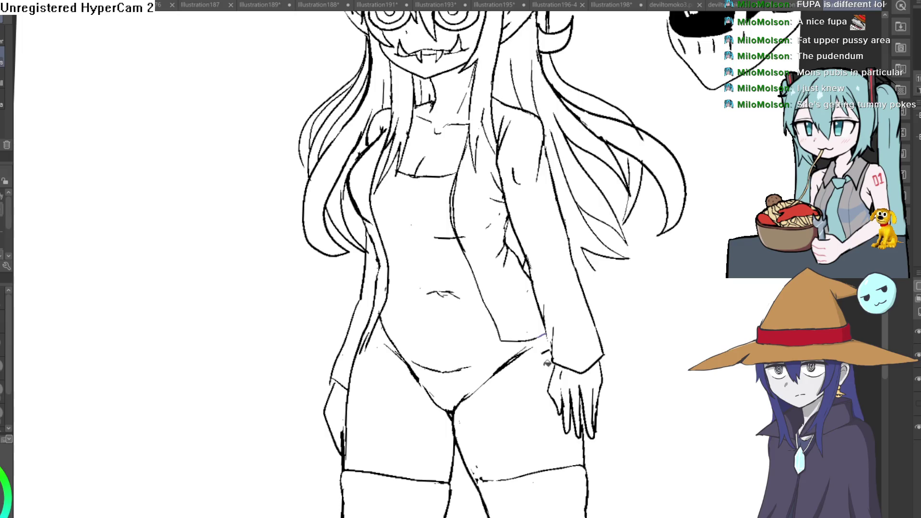
left_click(484, 350)
left_click(435, 397)
key("ctrl+z")
key("ctrl+z")
left_click(396, 324)
left_click(420, 416)
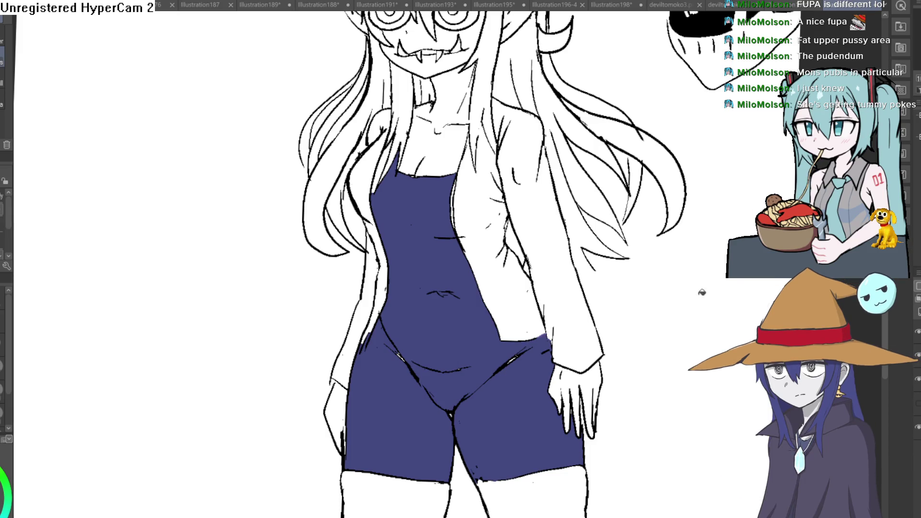
Undo the navy fills and refill the swimsuit torso and both thighs in slate blue
key("ctrl+z")
key("ctrl+z")
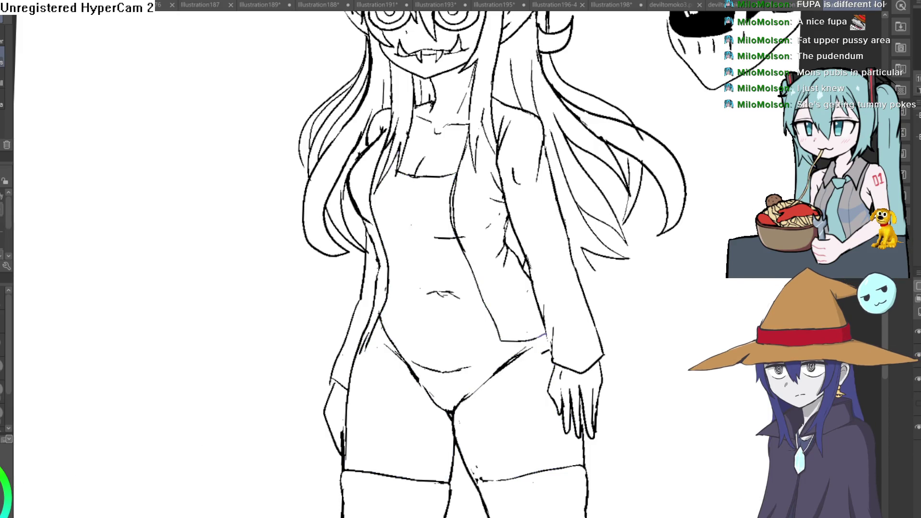
left_click(530, 438)
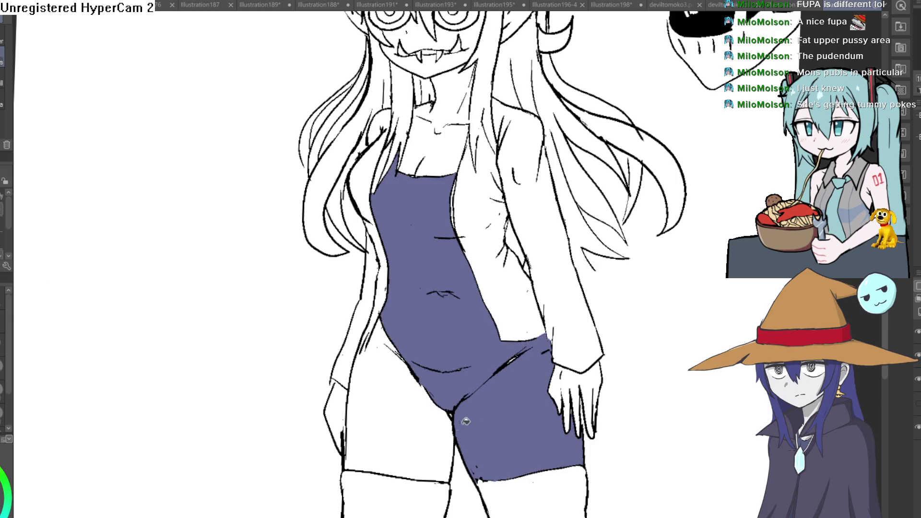
left_click(467, 383)
Brush swimsuit colour along the hair edge at the shoulder strap
key("p")
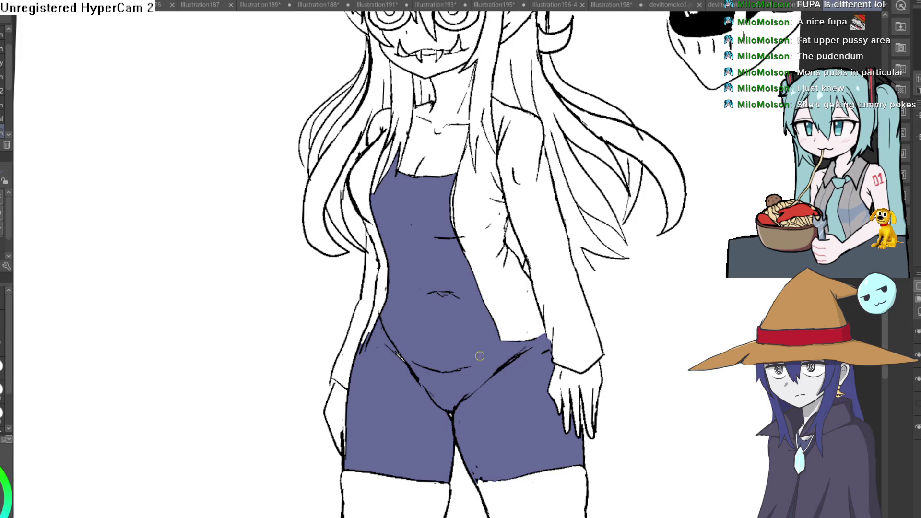
scroll(529, 371, "down", 5)
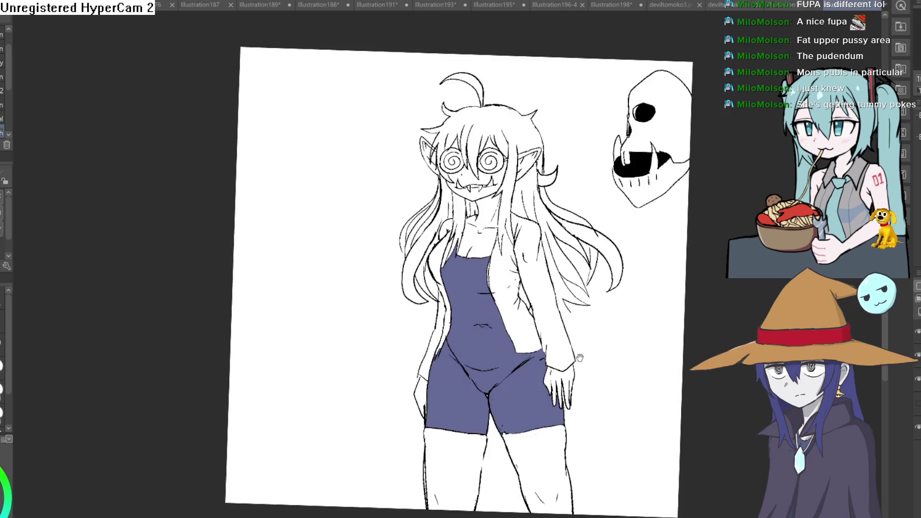
scroll(444, 239, "up", 6)
scroll(443, 239, "down", 3)
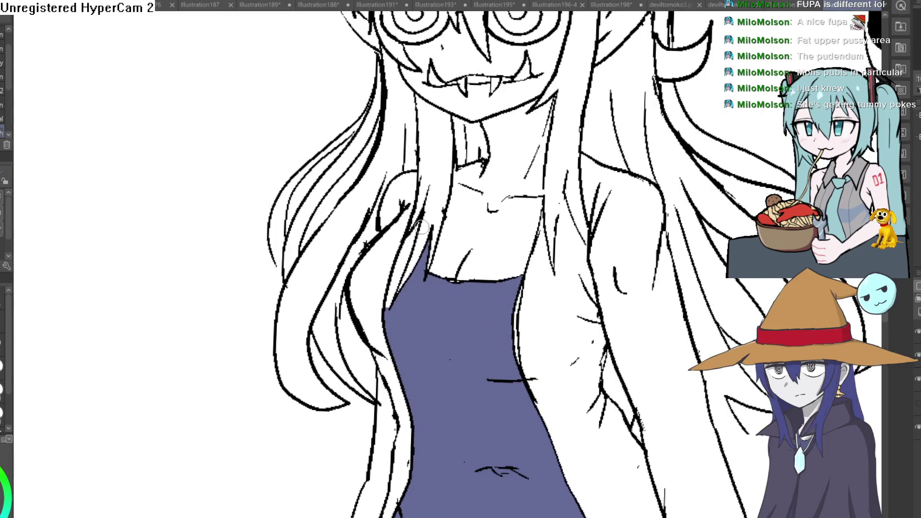
scroll(584, 259, "down", 2)
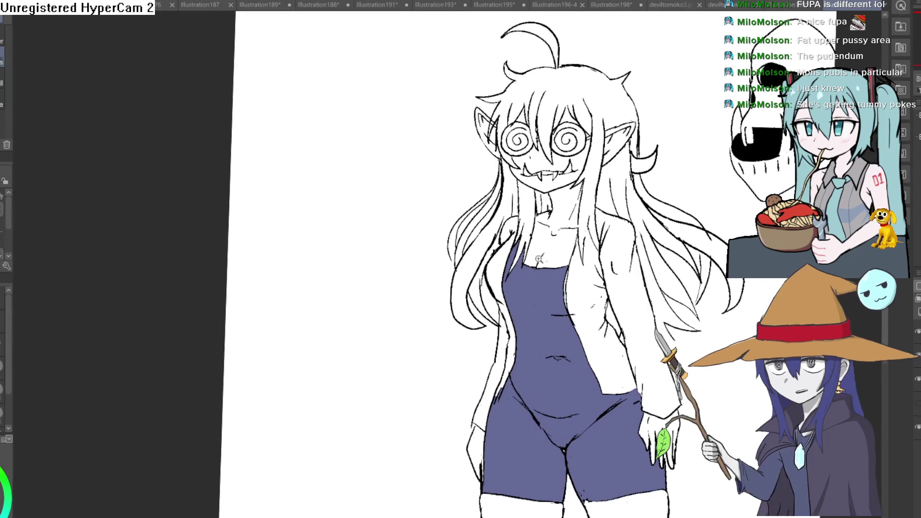
scroll(525, 250, "up", 7)
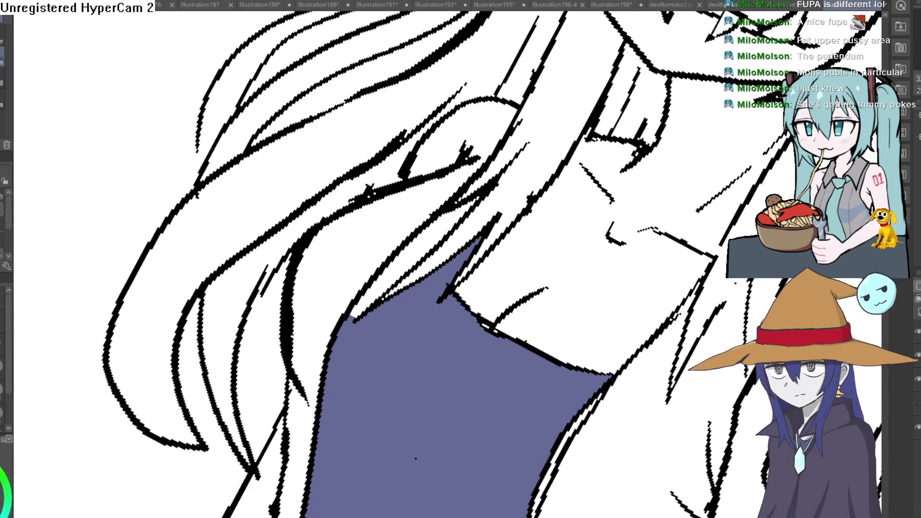
mouse_move(423, 232)
left_mouse_down()
mouse_move(448, 280)
mouse_move(518, 216)
mouse_move(585, 191)
mouse_move(620, 184)
mouse_move(661, 223)
left_mouse_up()
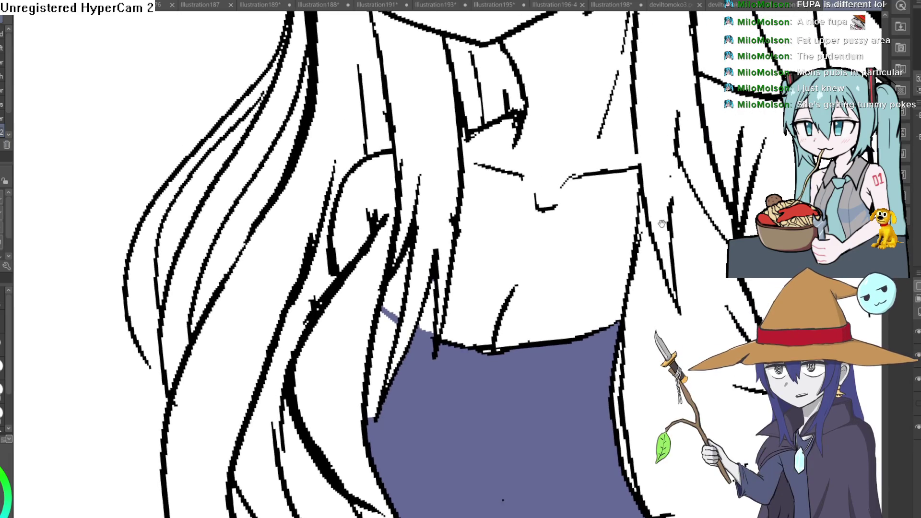
Bucket-fill the white gap at the strap, then try tan on jacket and hair and undo
scroll(456, 244, "down", 2)
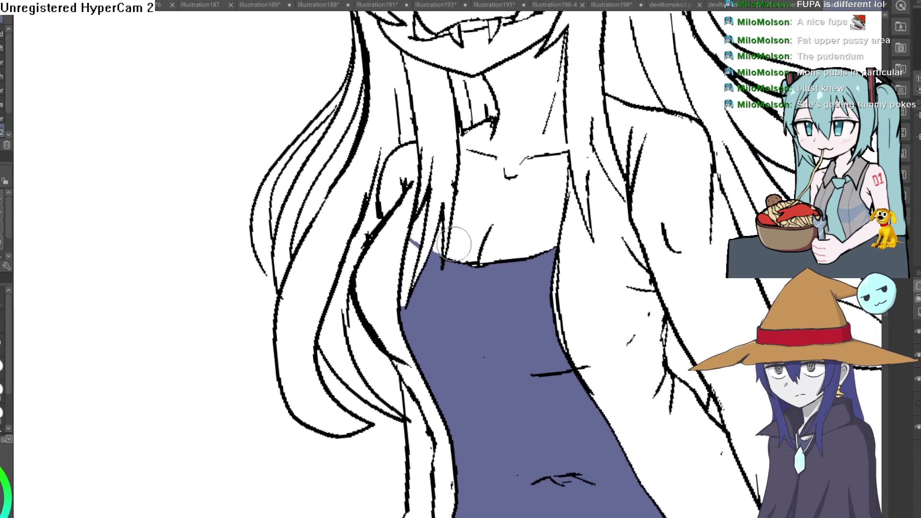
key("g")
left_click(415, 258)
scroll(523, 247, "down", 3)
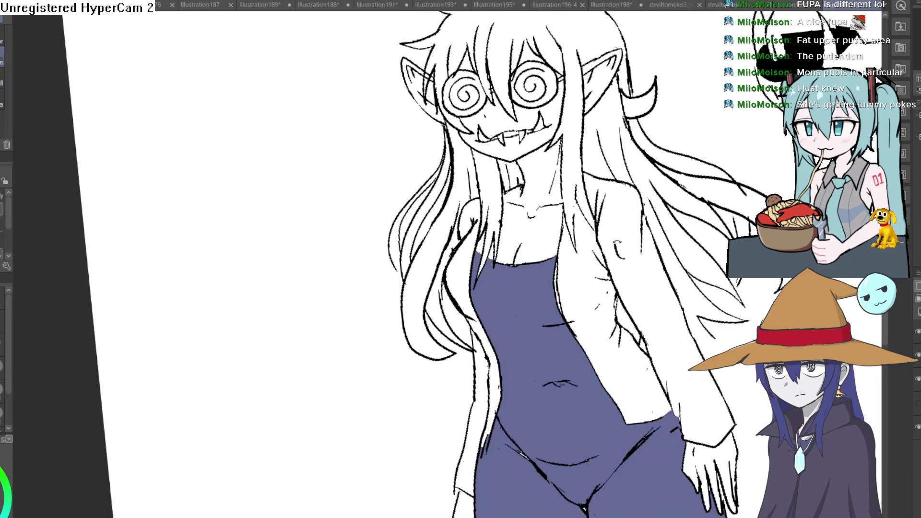
scroll(26, 434, "up", 3)
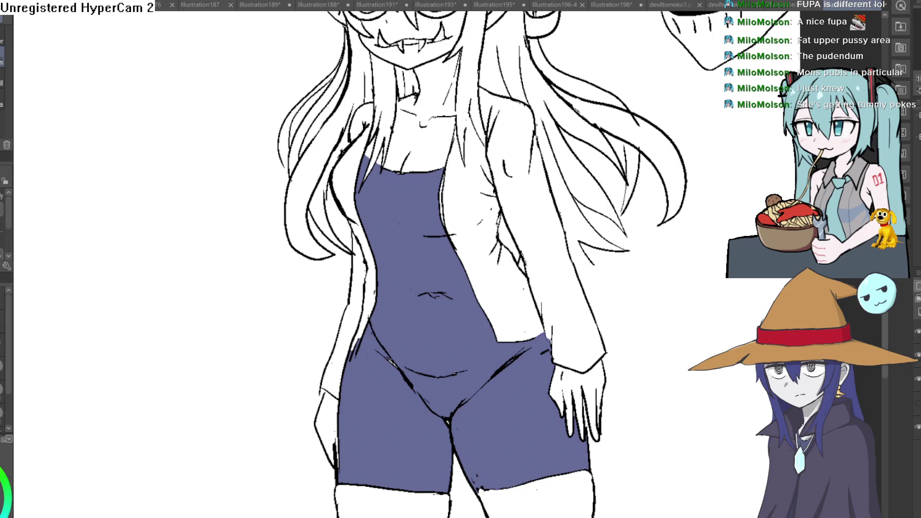
left_click(544, 234)
left_click(501, 226)
key("ctrl+z")
key("ctrl+z")
scroll(470, 134, "up", 5)
Paint tan along the narrow jacket strip and fill the jacket's remaining areas, left shoulder and side
left_click_drag(475, 138, 495, 51)
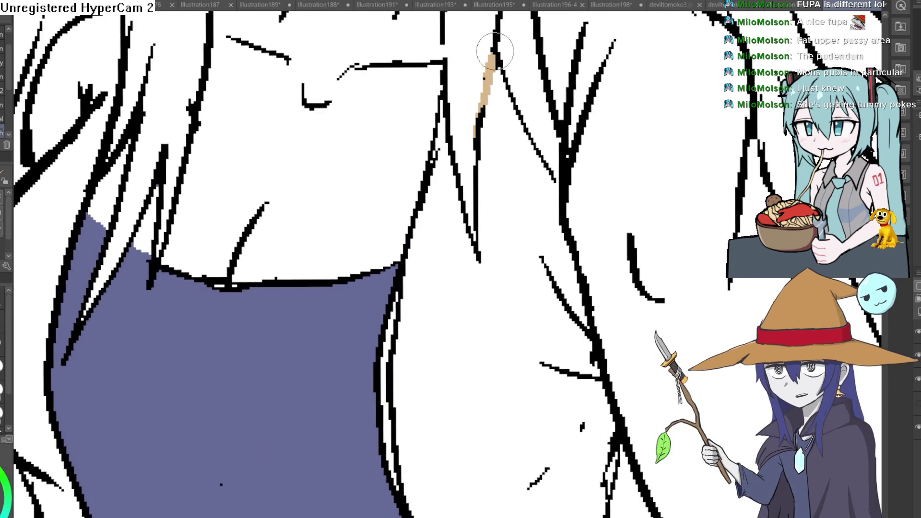
key("g")
left_click(520, 201)
left_click(660, 152)
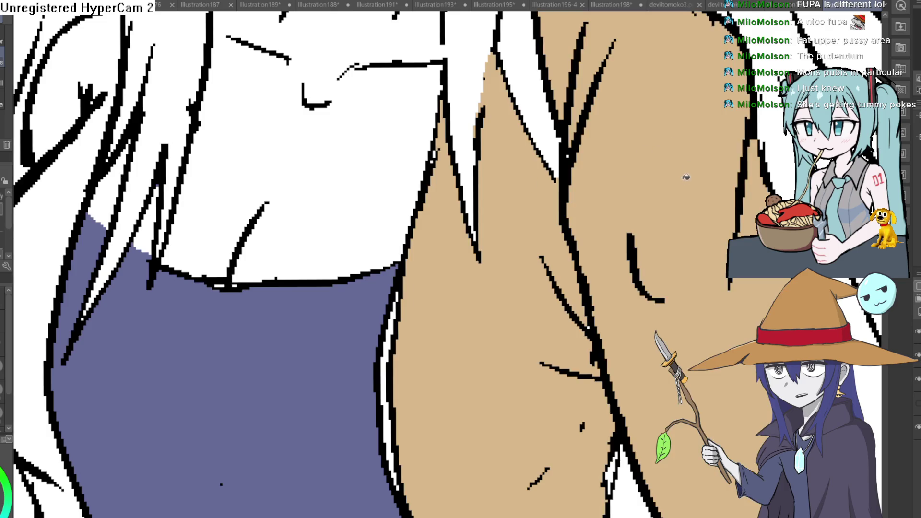
scroll(686, 176, "down", 5)
left_click(336, 197)
left_click(307, 317)
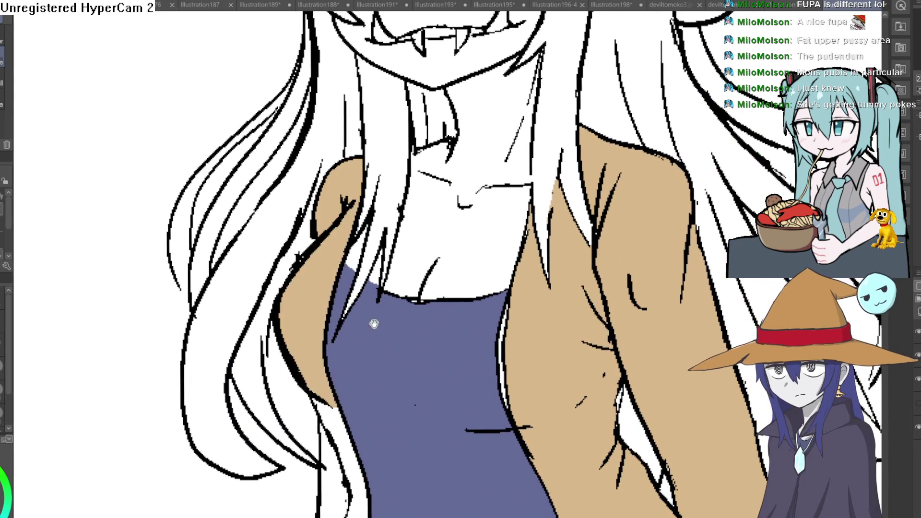
Fill a stocking green, undo the stray leg fill, and touch up the inner thigh edge
left_click_drag(374, 324, 377, 69)
scroll(541, 279, "up", 2)
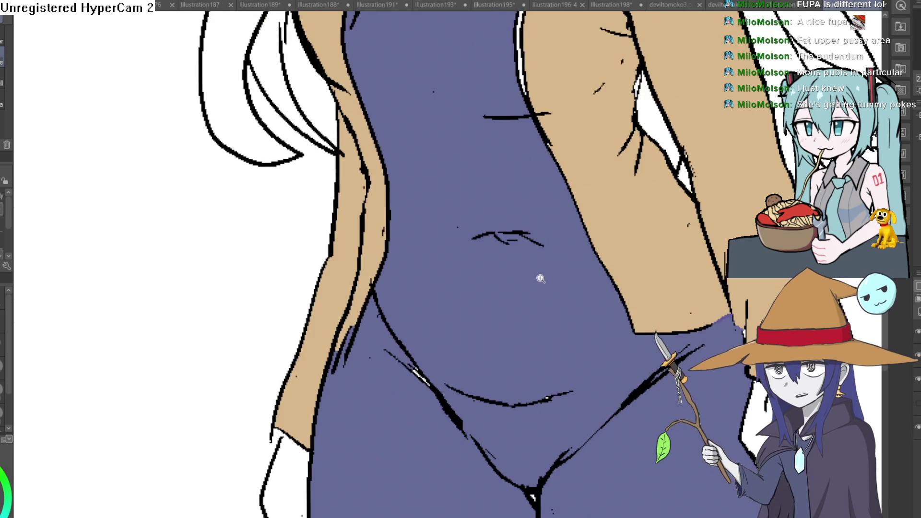
scroll(541, 279, "down", 5)
scroll(582, 269, "down", 2)
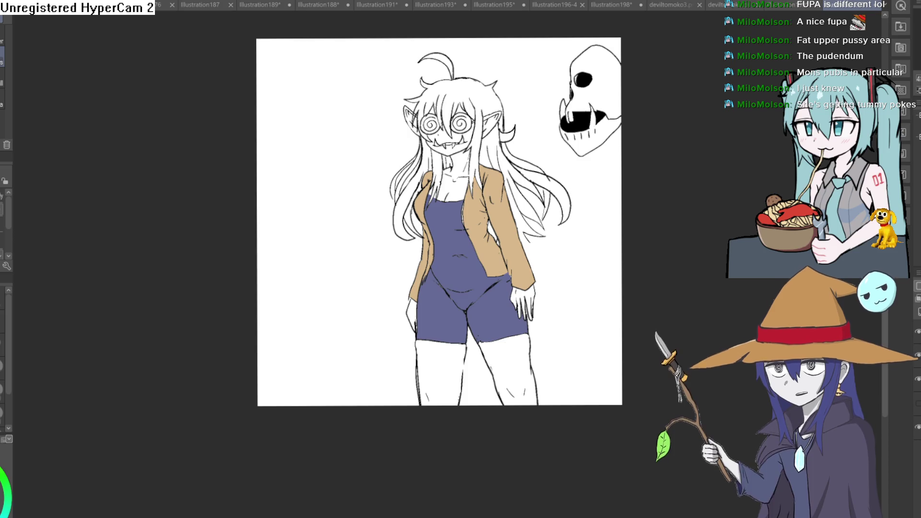
left_click(518, 350)
left_click(442, 375)
key("ctrl+z")
key("ctrl+z")
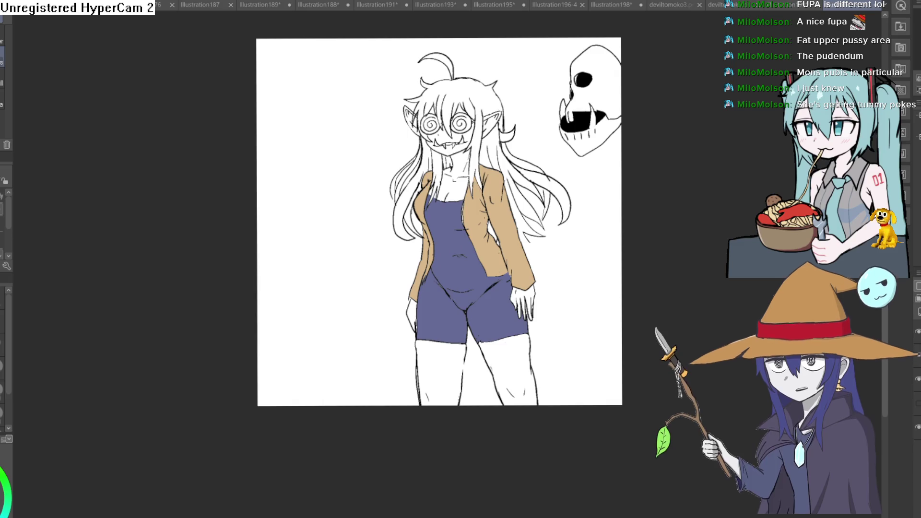
scroll(463, 351, "up", 3)
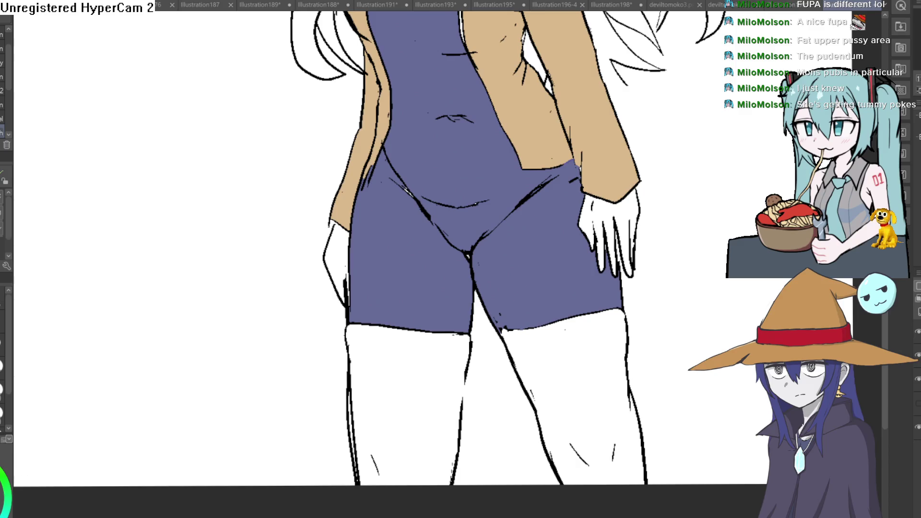
left_click_drag(462, 402, 465, 376)
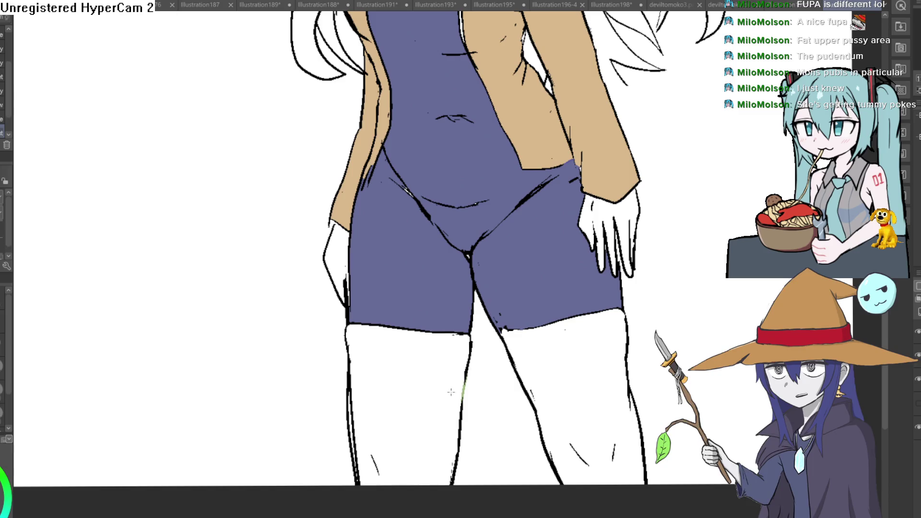
Fill both stockings and both hands with green
left_click(452, 382)
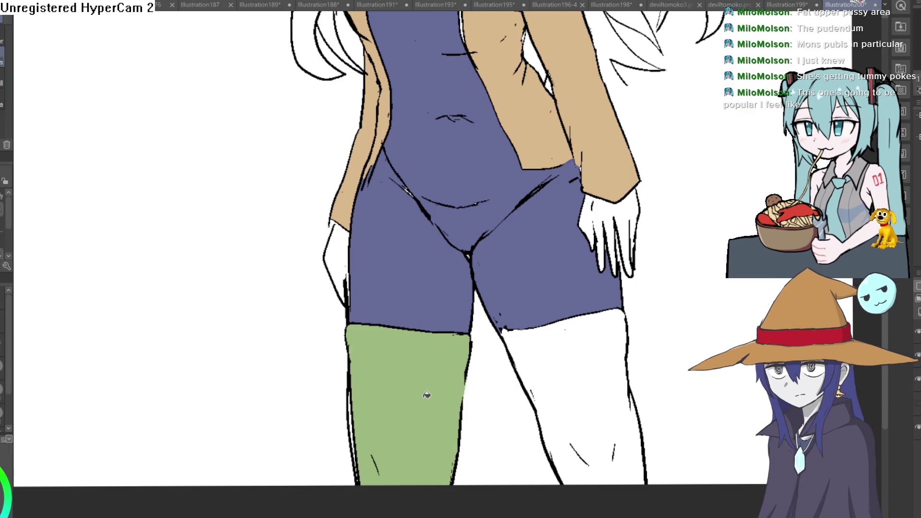
left_click(581, 366)
scroll(580, 365, "up", 2)
left_click(612, 276)
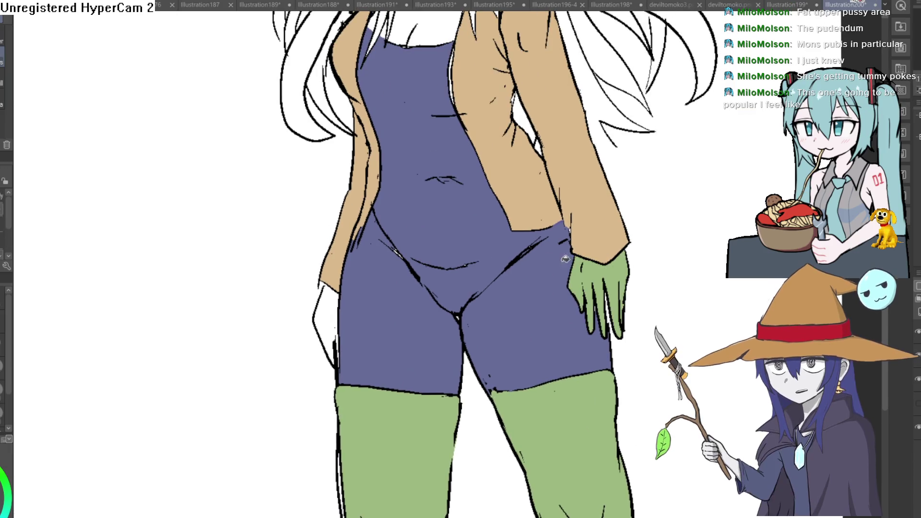
left_click(330, 309)
Fill the neck and the whole face with green
left_click_drag(540, 208, 531, 403)
left_click(442, 196)
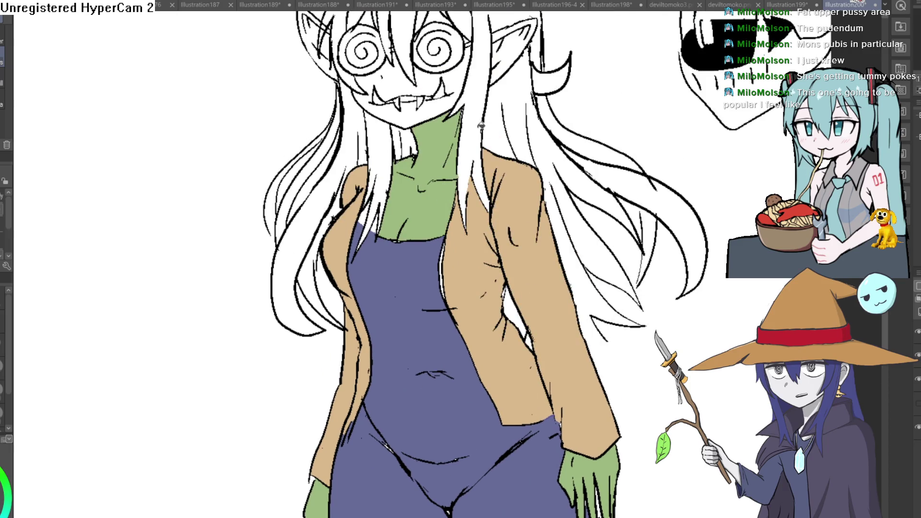
left_click(441, 99)
left_click(446, 82)
Fill both pointed ears green, including every small white gap in the left ear
scroll(430, 72, "up", 3)
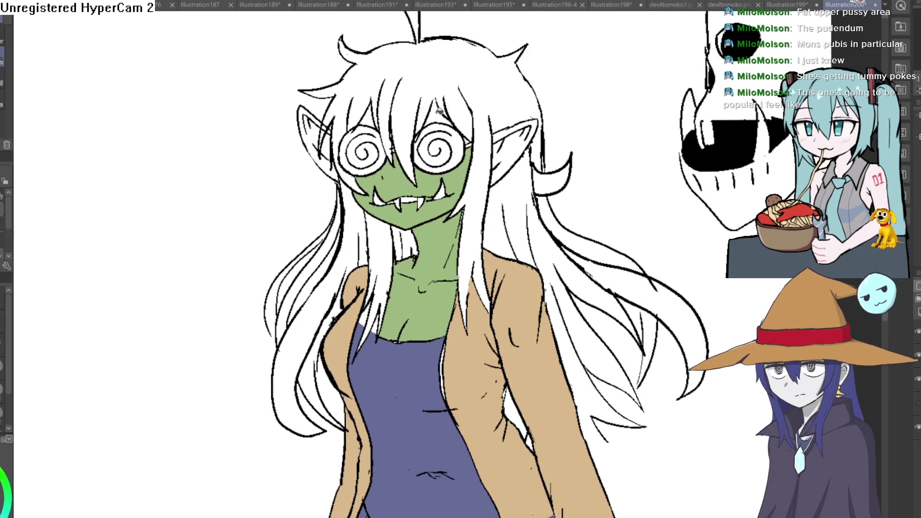
scroll(525, 145, "up", 2)
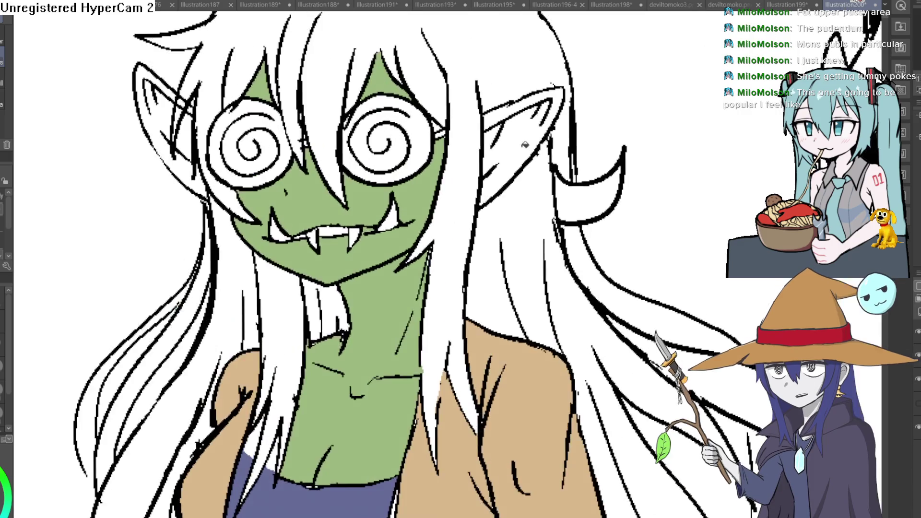
left_click(525, 145)
left_click(556, 98)
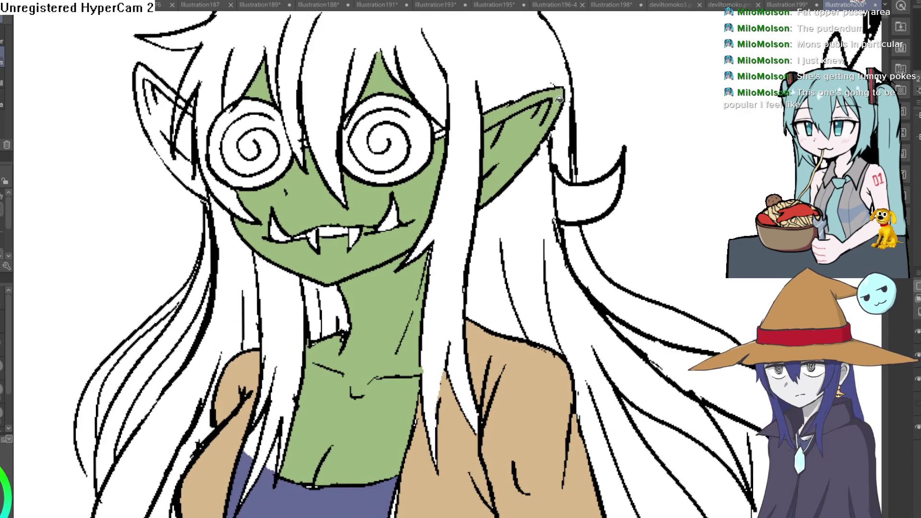
left_click(198, 153)
left_click(185, 139)
left_click(163, 139)
left_click(156, 79)
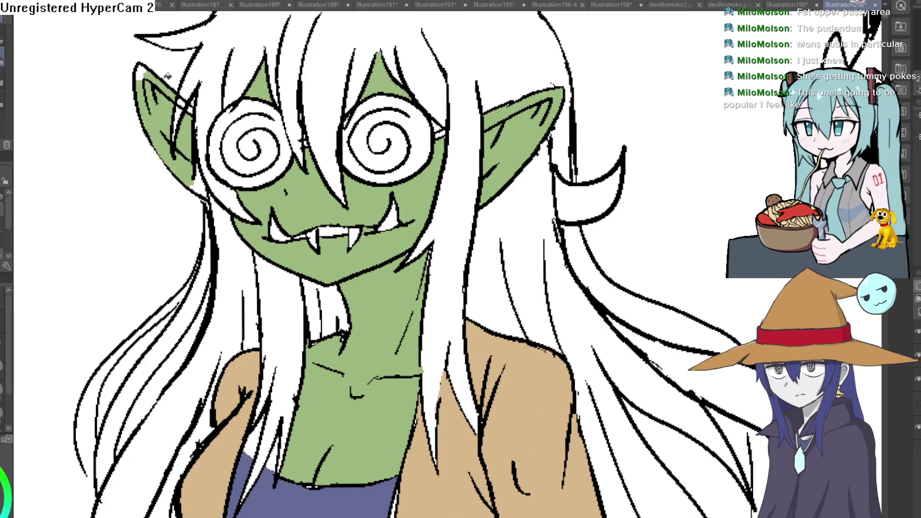
left_click(142, 72)
left_click(201, 185)
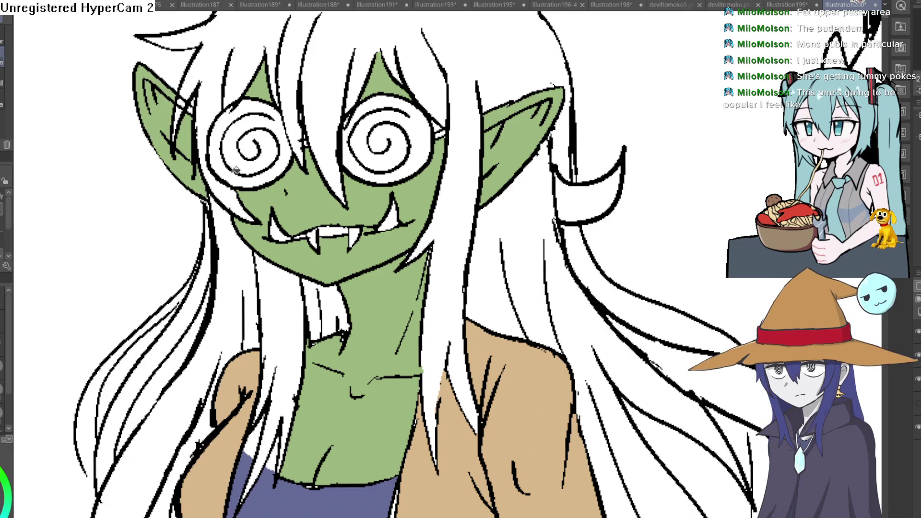
scroll(397, 214, "down", 6)
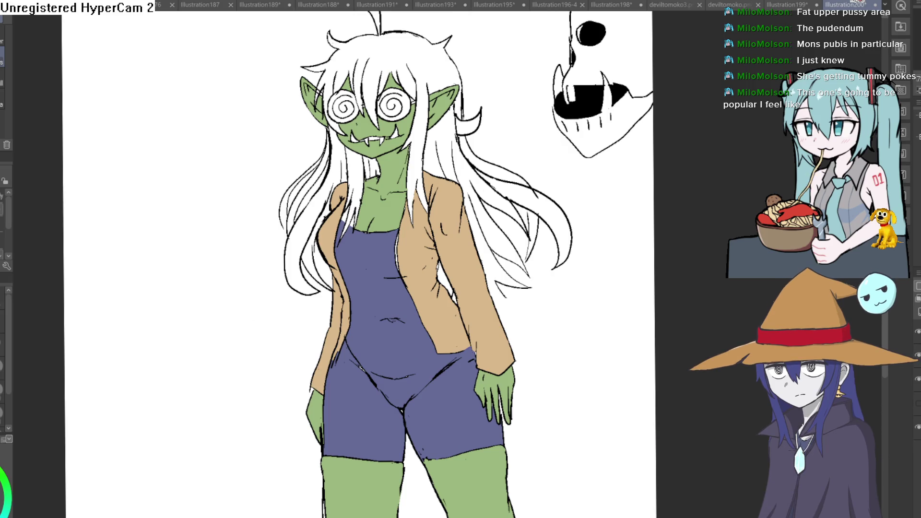
Try a grey fill on the right spiral eye, undo it, and frame the upper body
left_click(406, 98)
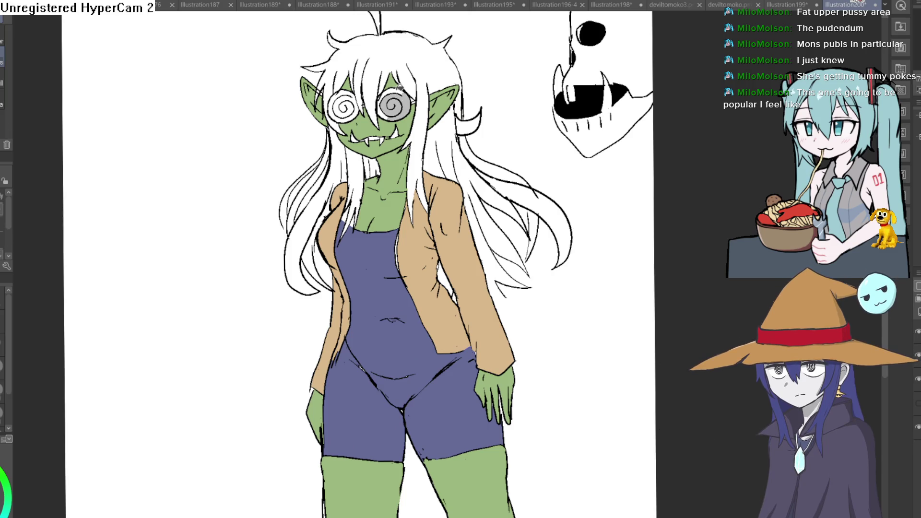
key("ctrl+z")
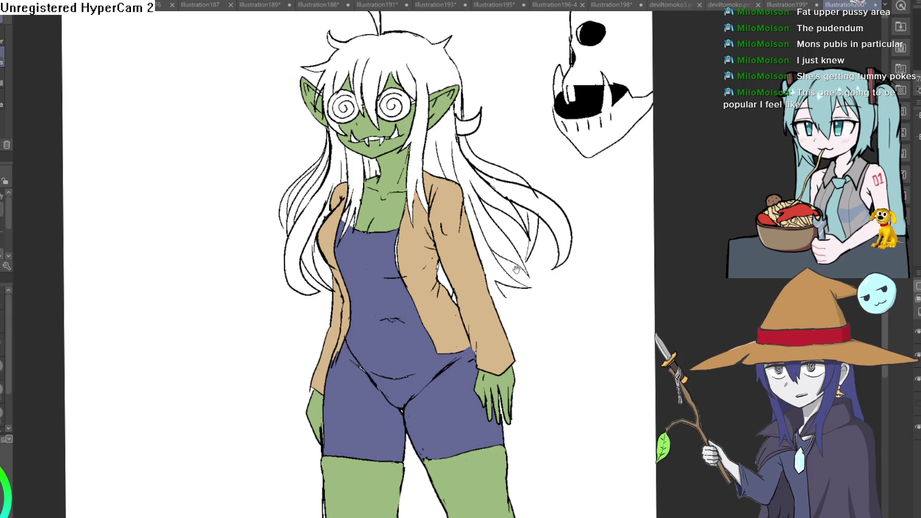
scroll(458, 261, "up", 2)
left_click_drag(458, 262, 460, 197)
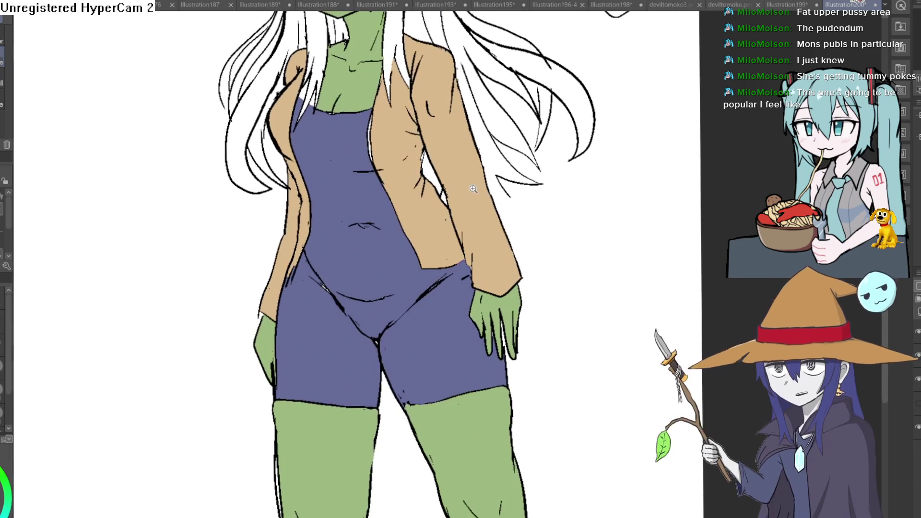
scroll(460, 196, "down", 3)
scroll(470, 279, "up", 3)
scroll(468, 288, "down", 1)
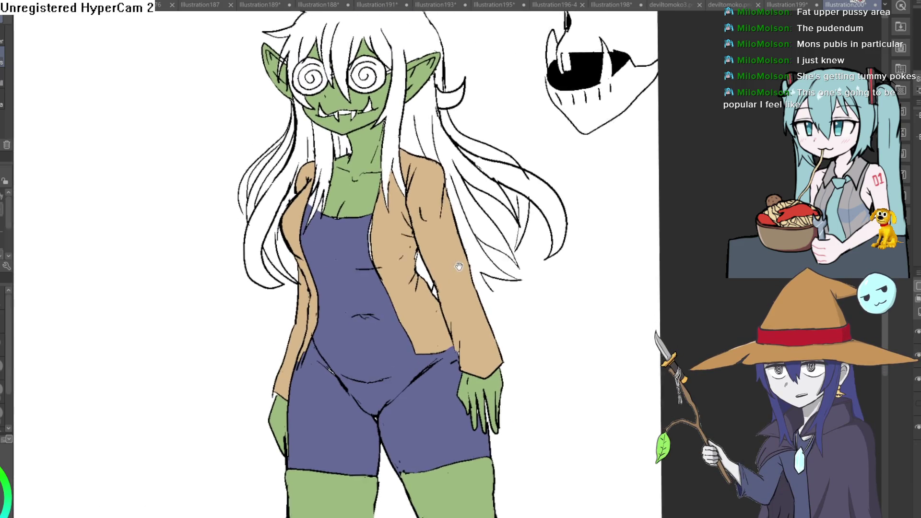
scroll(463, 297, "up", 1)
scroll(465, 231, "down", 2)
scroll(443, 253, "up", 1)
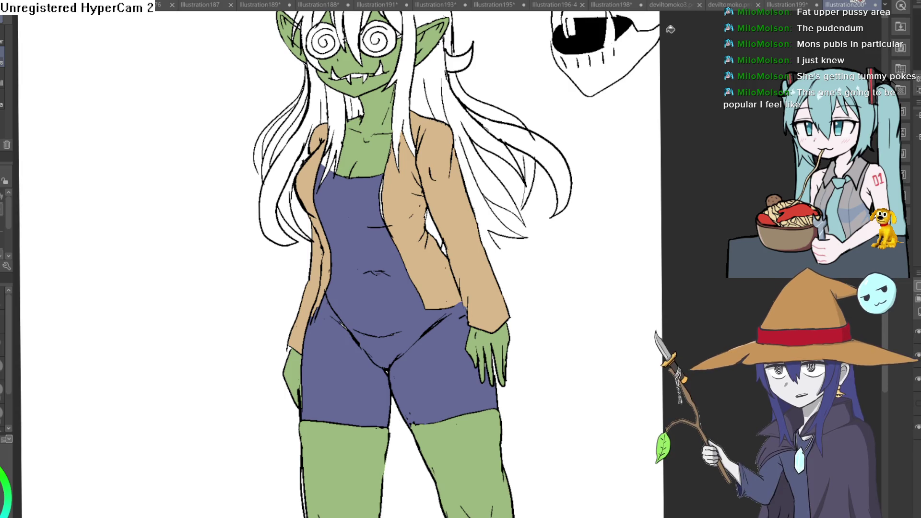
Recentre the figure slightly up-left and switch to the brush tool
scroll(552, 243, "down", 4)
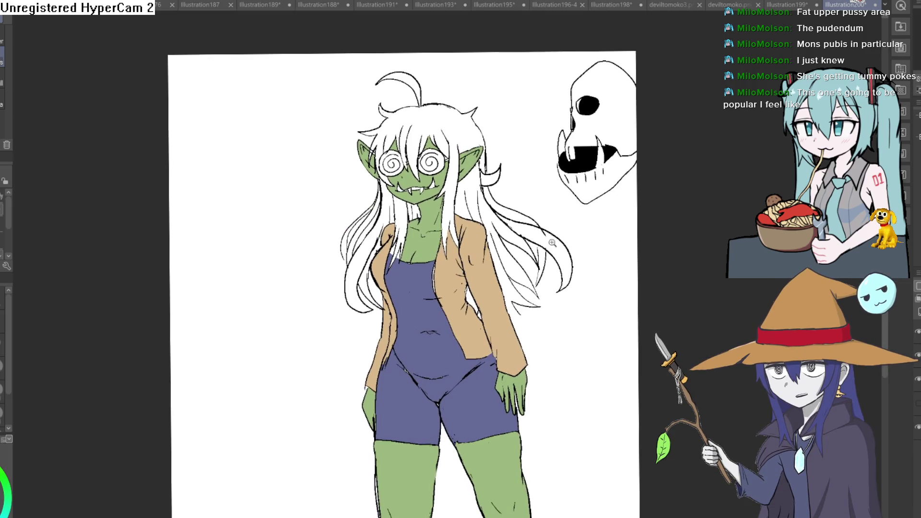
scroll(552, 243, "up", 1)
scroll(553, 243, "down", 1)
scroll(553, 243, "up", 1)
left_click_drag(546, 245, 525, 228)
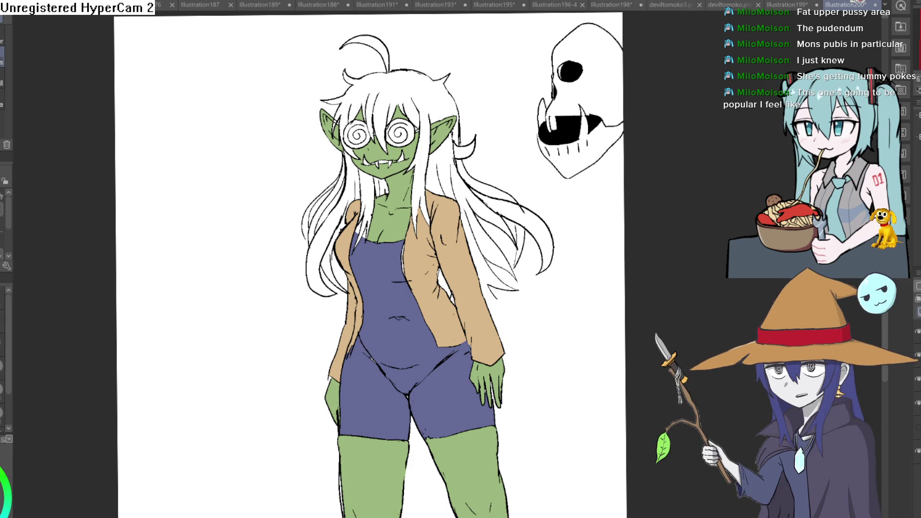
key("b")
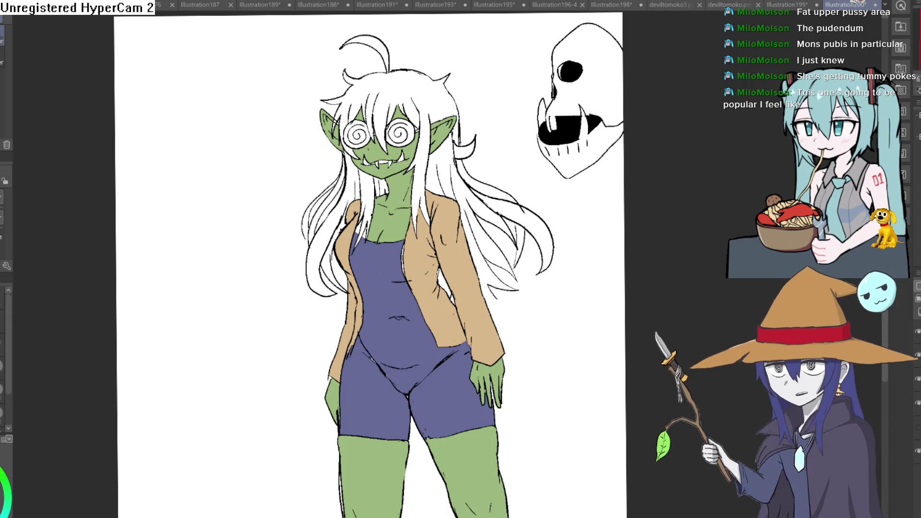
scroll(323, 224, "up", 5)
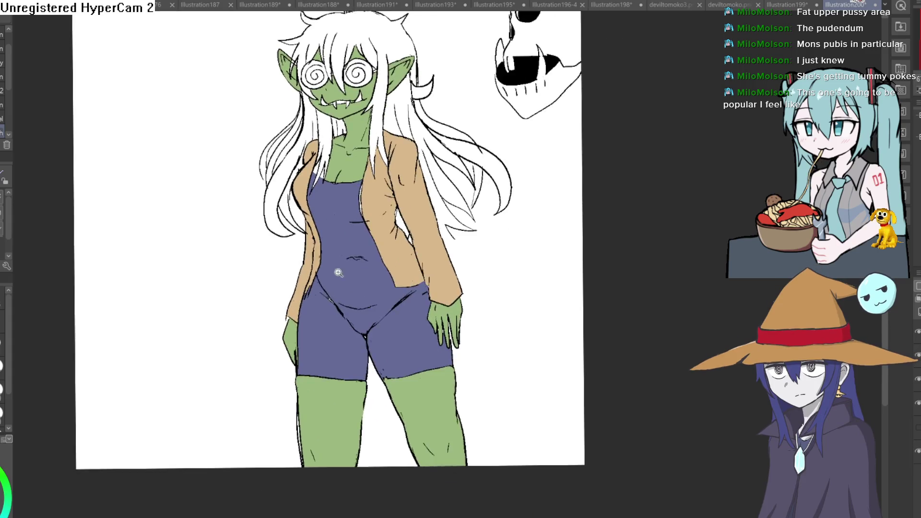
Paint curved lavender highlight streaks across the swimsuit belly and down the right thigh
mouse_move(333, 217)
left_mouse_down()
mouse_move(347, 320)
mouse_move(345, 310)
left_mouse_up()
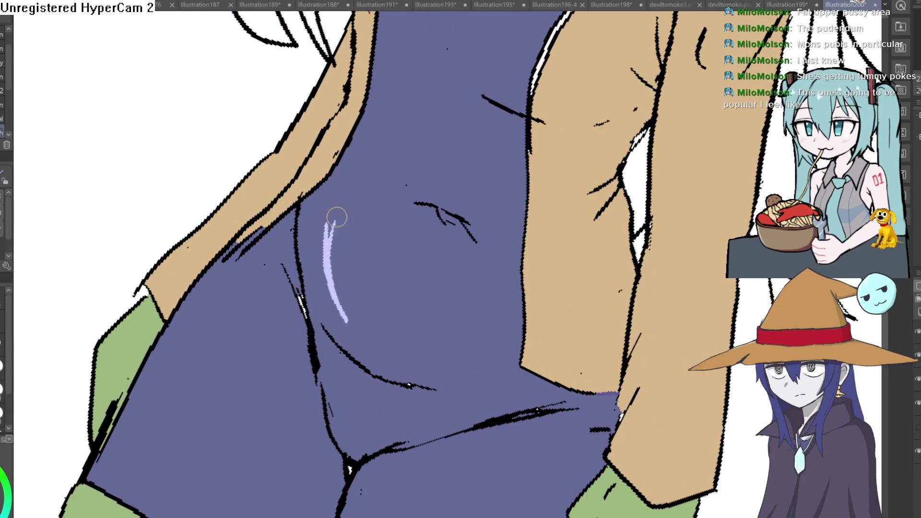
scroll(331, 269, "down", 3)
left_click_drag(338, 248, 340, 273)
mouse_move(207, 184)
left_mouse_down()
mouse_move(146, 282)
mouse_move(165, 376)
left_mouse_up()
left_click_drag(123, 331, 168, 384)
left_click_drag(158, 264, 115, 346)
scroll(373, 199, "down", 3)
mouse_move(378, 236)
left_mouse_down()
mouse_move(359, 331)
mouse_move(405, 367)
mouse_move(382, 233)
left_mouse_up()
scroll(382, 233, "down", 5)
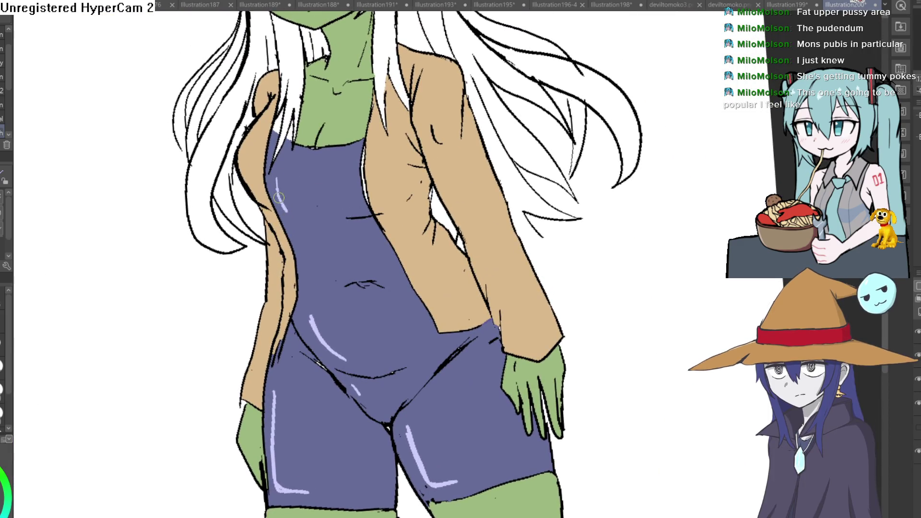
Add short lavender highlights on the upper chest and the shorts, tilting the canvas to suit
left_click_drag(277, 180, 286, 211)
left_click_drag(304, 242, 309, 252)
mouse_move(510, 218)
left_mouse_down()
mouse_move(306, 247)
mouse_move(310, 235)
left_mouse_up()
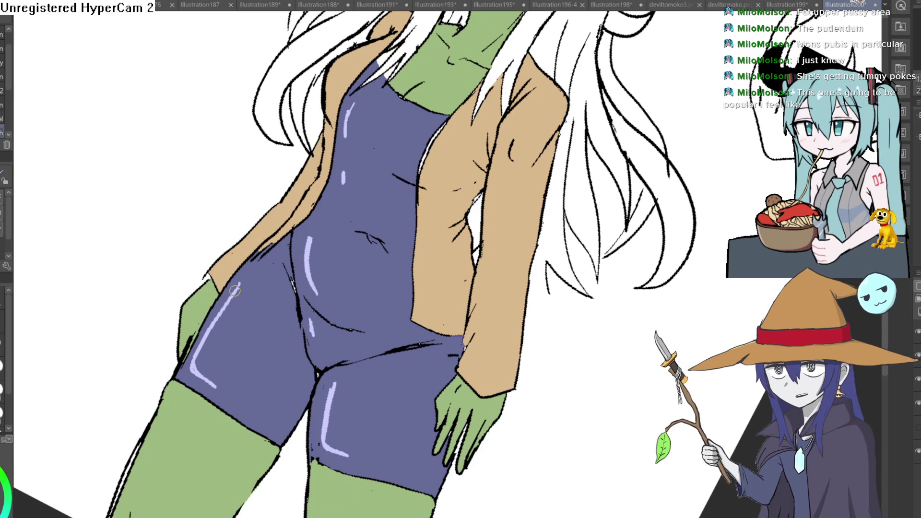
left_click_drag(224, 397, 234, 405)
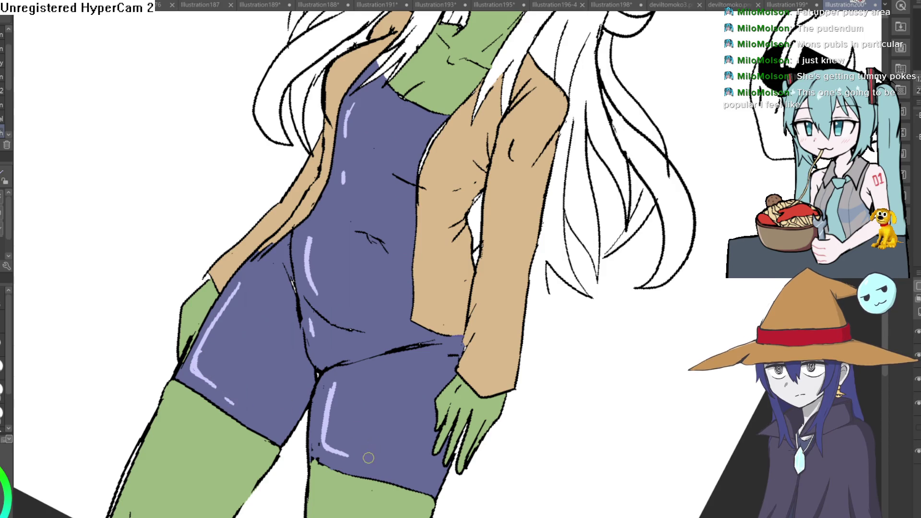
left_click_drag(413, 384, 444, 368)
left_click_drag(297, 345, 287, 326)
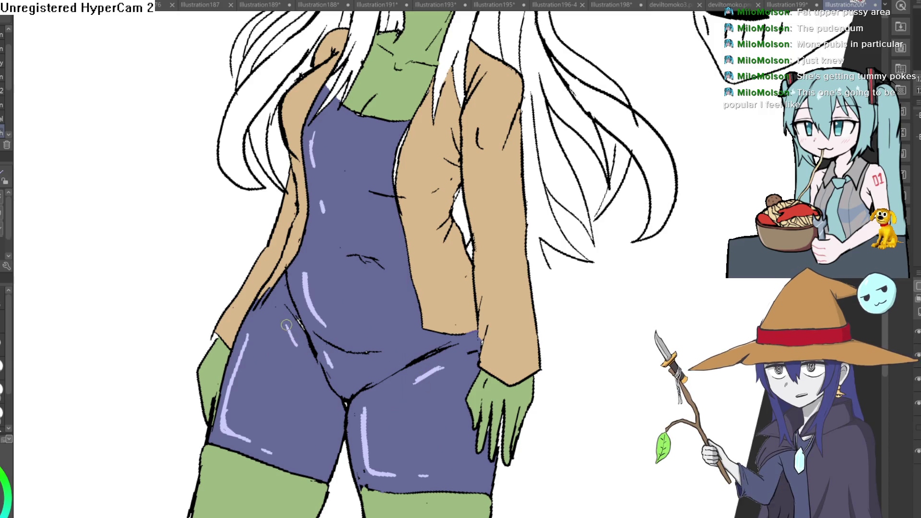
key("ctrl+0")
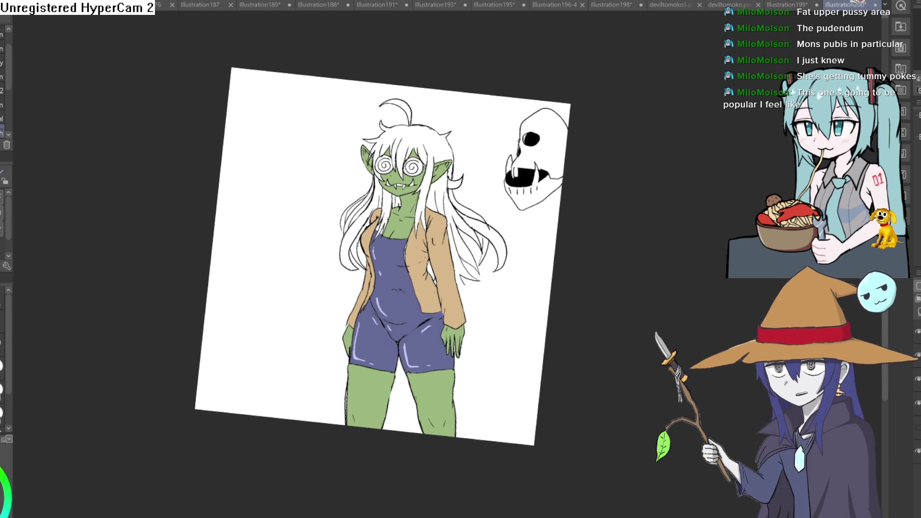
Reset the canvas rotation, recentre the torso, and sample a colour with the Eyedropper
key("ctrl+alt+0")
mouse_move(611, 261)
left_mouse_down()
mouse_move(508, 294)
mouse_move(535, 260)
left_mouse_up()
key("ctrl+alt+0")
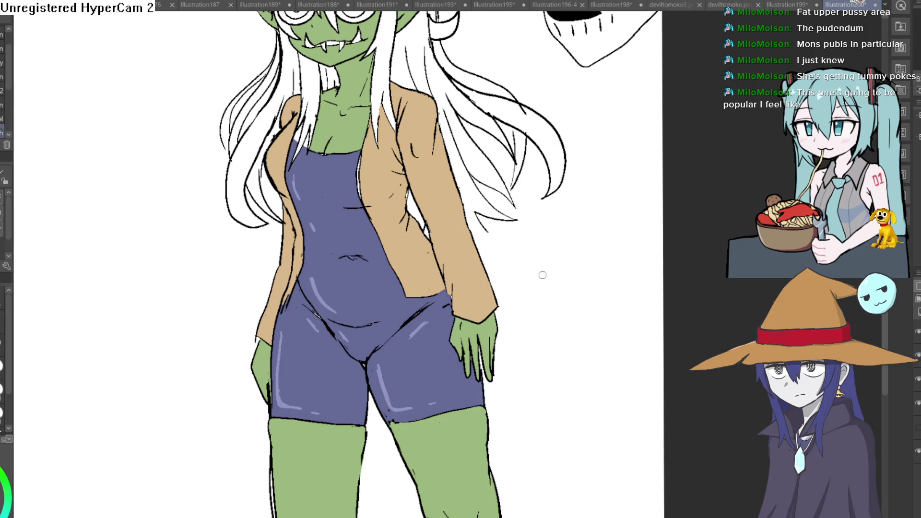
scroll(440, 351, "down", 2)
key("i")
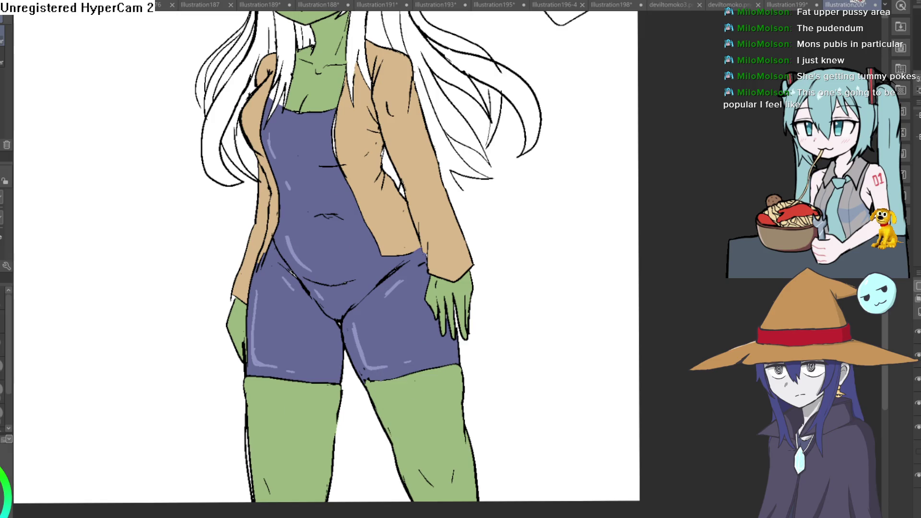
Paint a pale green shine highlight down each stocking
key("b")
left_click_drag(385, 397, 395, 423)
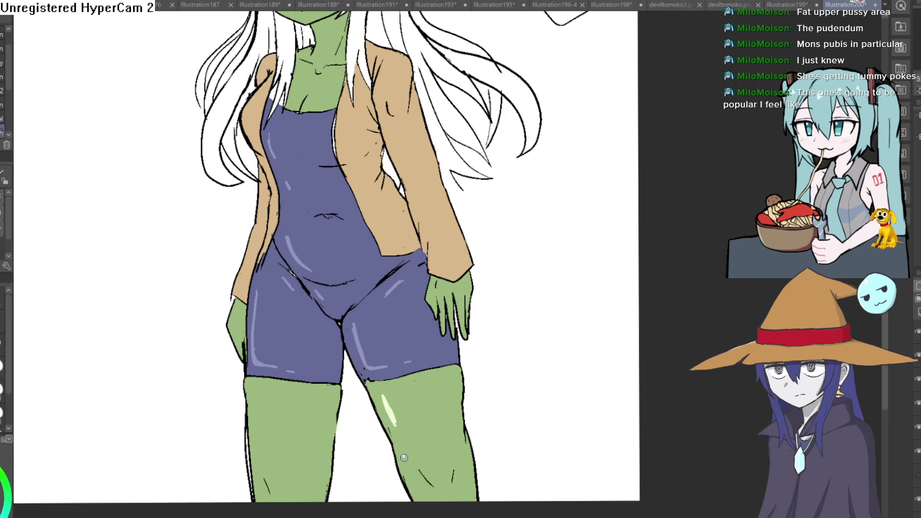
left_click_drag(258, 387, 261, 437)
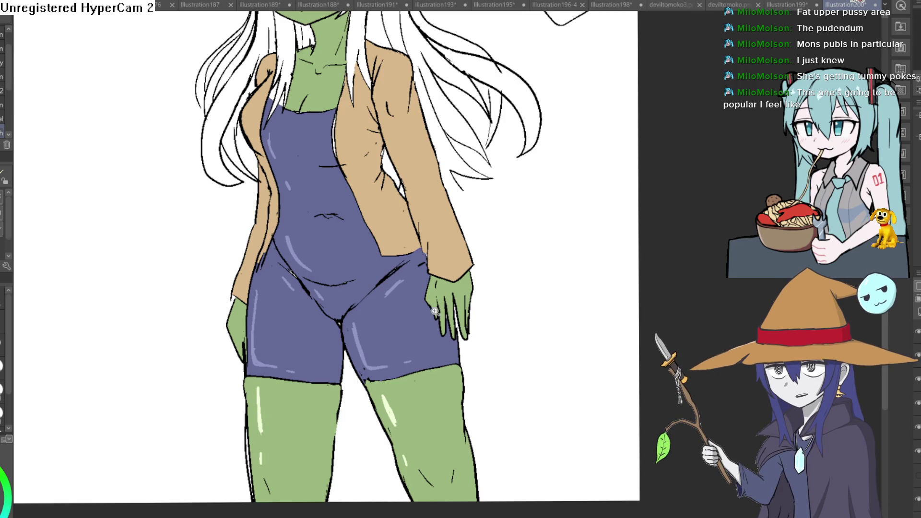
Add a small neck highlight, undo the misplaced stroke, and zoom out to check the figure
left_click_drag(434, 312, 465, 265)
scroll(307, 144, "up", 3)
mouse_move(321, 182)
left_mouse_down()
mouse_move(309, 203)
mouse_move(320, 202)
left_mouse_up()
key("ctrl+z")
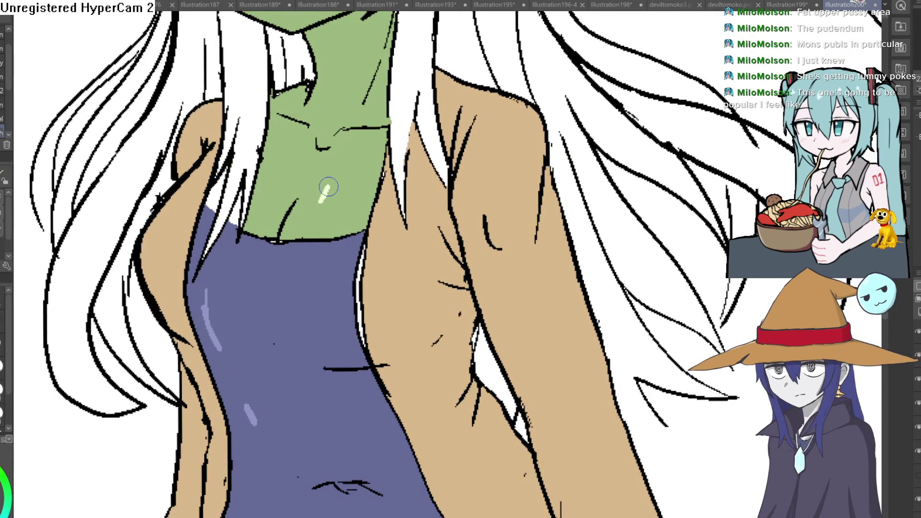
key("g")
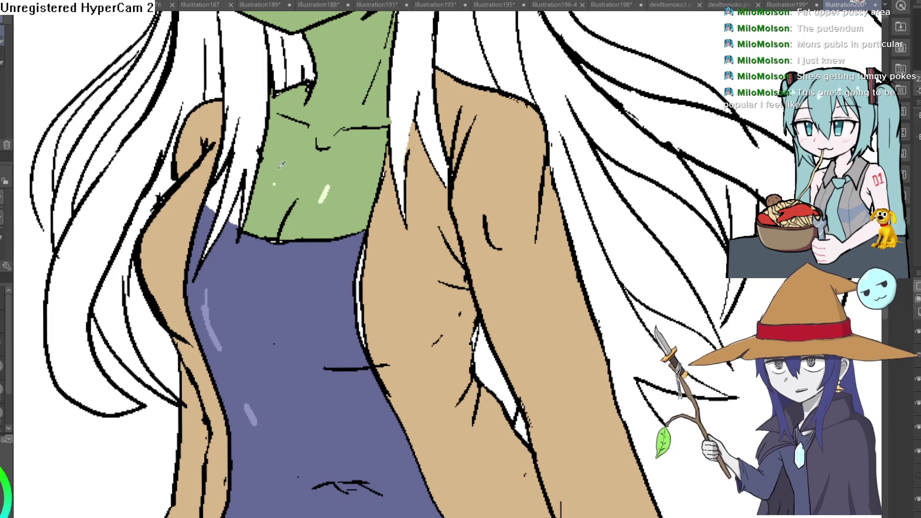
key("ctrl+space")
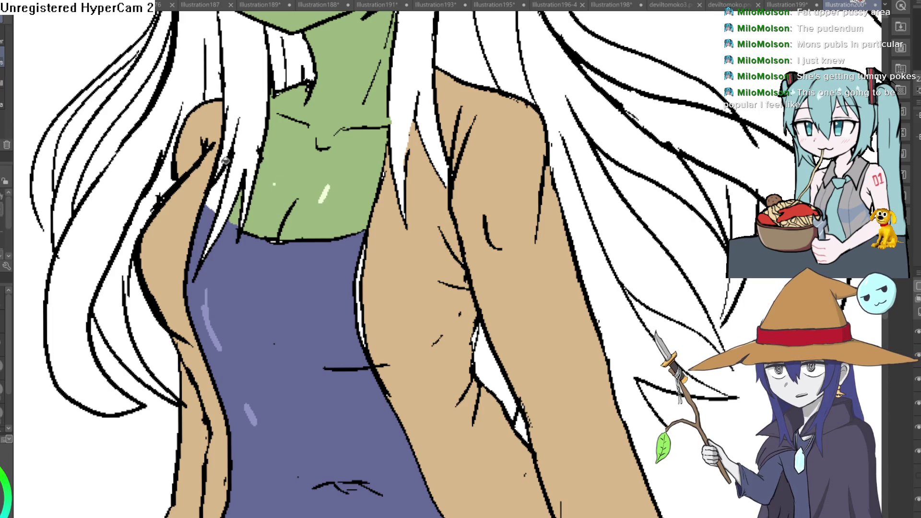
scroll(361, 156, "down", 5)
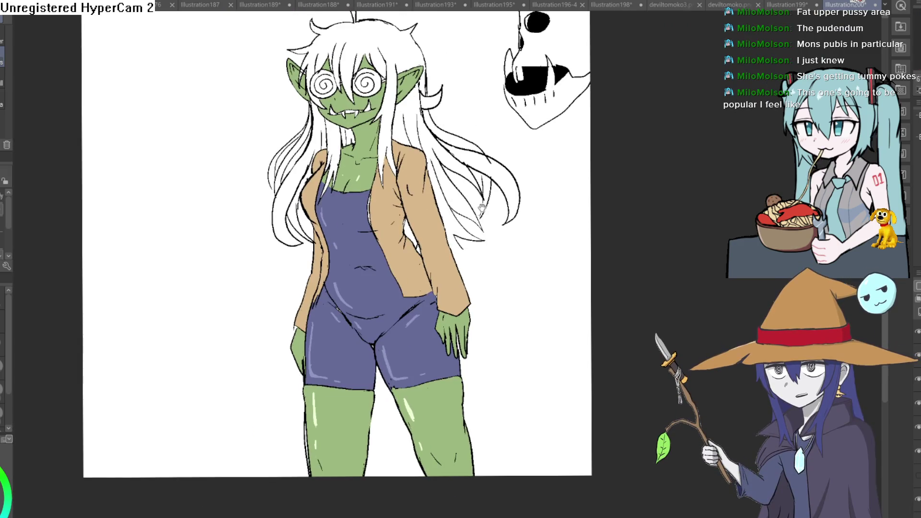
mouse_move(479, 230)
left_mouse_down()
mouse_move(517, 286)
mouse_move(514, 266)
left_mouse_up()
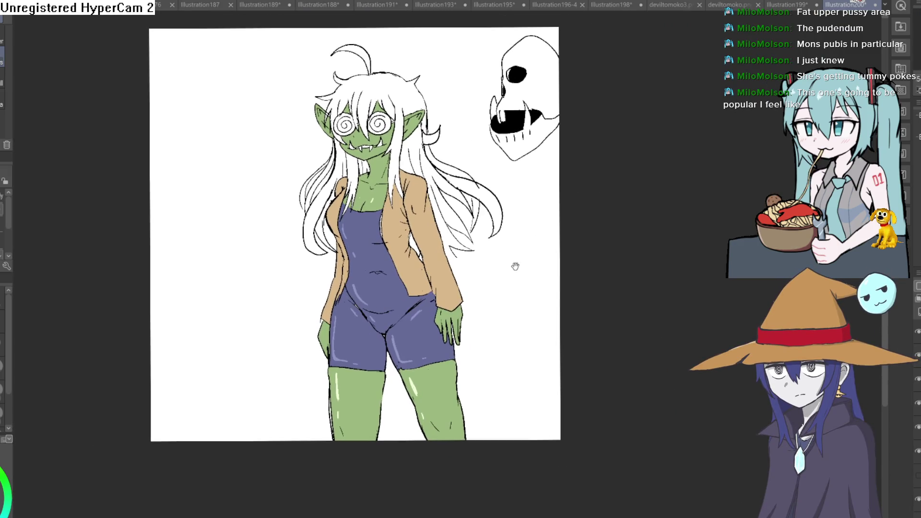
scroll(386, 289, "up", 4)
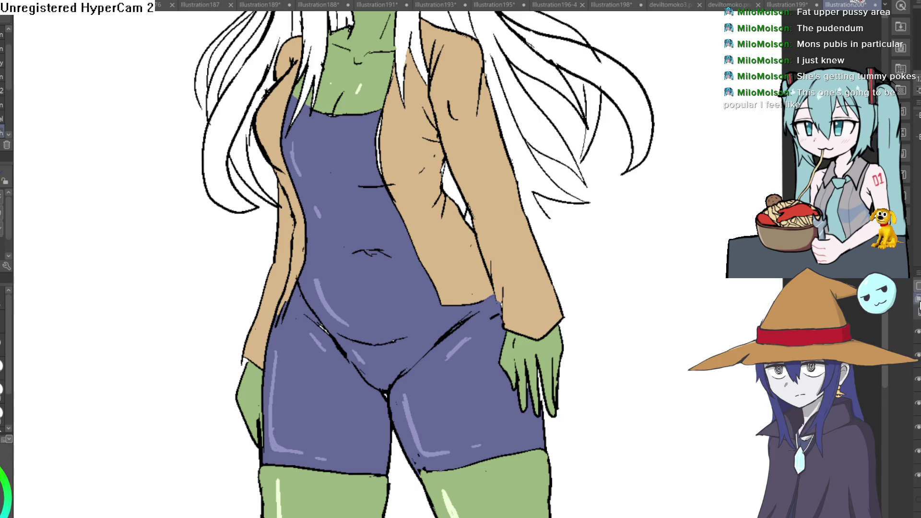
Try a dark blue line and fill at the navel, then undo it
scroll(370, 255, "up", 3)
mouse_move(413, 259)
left_mouse_down()
mouse_move(437, 271)
mouse_move(352, 284)
mouse_move(290, 254)
mouse_move(311, 250)
left_mouse_up()
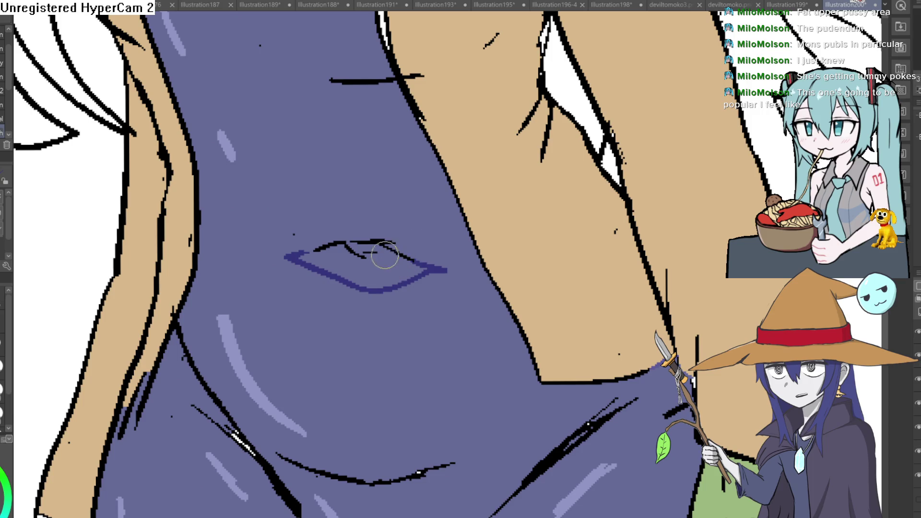
left_click(379, 255)
scroll(482, 304, "down", 5)
scroll(482, 304, "down", 1)
key("ctrl+z")
key("ctrl+z")
key("ctrl+z")
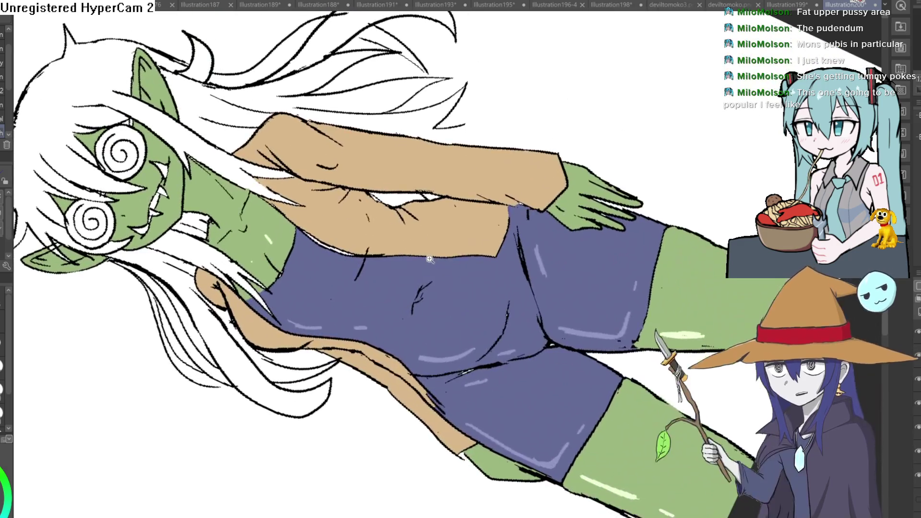
scroll(441, 288, "up", 8)
Draw dark shading strokes along the swimsuit curve and around the navel
mouse_move(484, 262)
left_mouse_down()
mouse_move(438, 304)
mouse_move(385, 411)
mouse_move(389, 424)
left_mouse_up()
left_click_drag(400, 354, 401, 384)
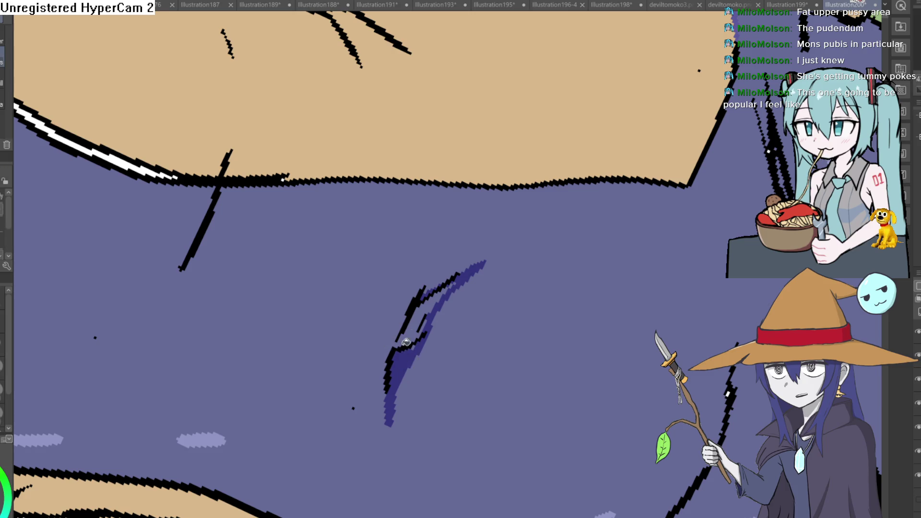
scroll(444, 301, "down", 6)
scroll(434, 465, "up", 3)
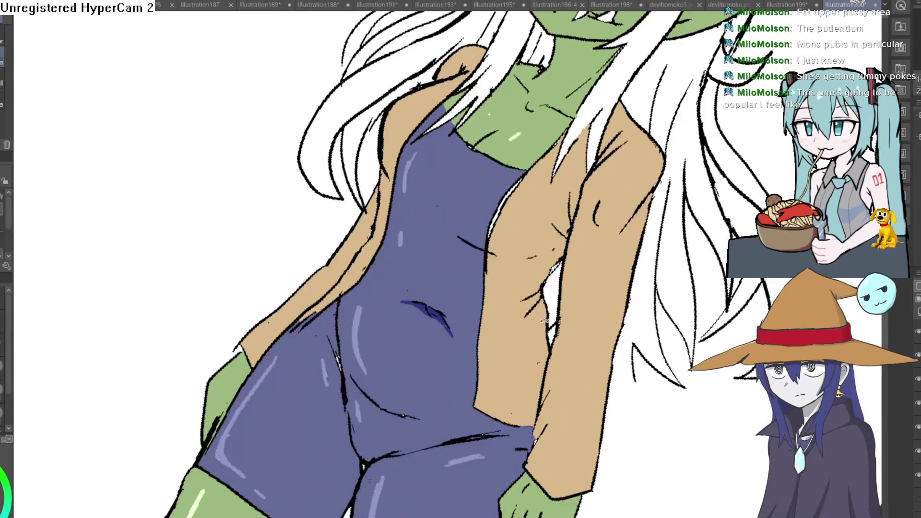
key("ctrl+grave")
left_click_drag(417, 315, 473, 327)
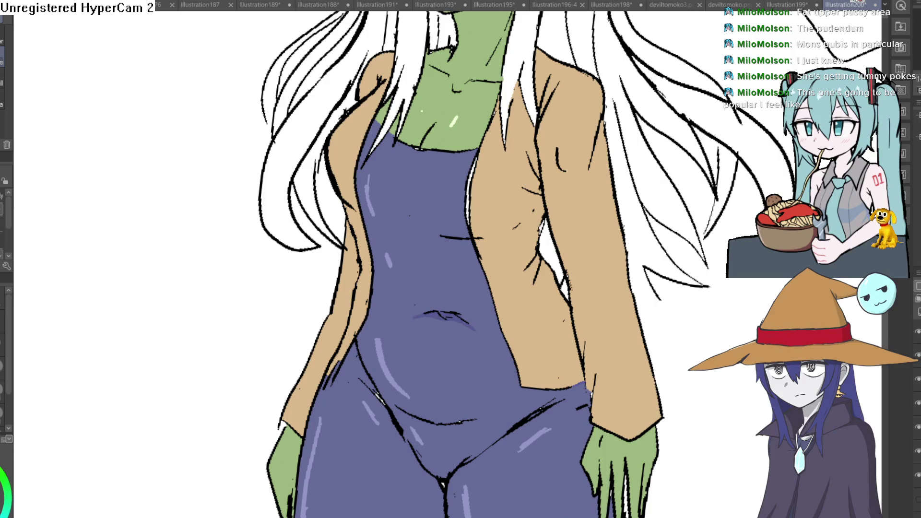
key("minus")
With the canvas turned sideways, paint a darker purple shading band up the torso
mouse_move(130, 194)
left_mouse_down()
mouse_move(479, 250)
mouse_move(535, 269)
left_mouse_up()
left_click_drag(544, 232, 570, 178)
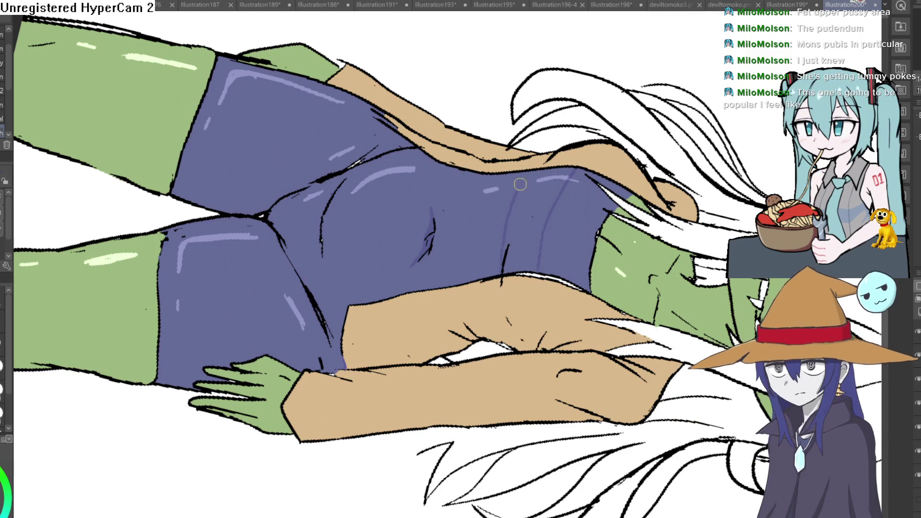
mouse_move(520, 267)
left_mouse_down()
mouse_move(559, 175)
mouse_move(511, 124)
mouse_move(421, 171)
left_mouse_up()
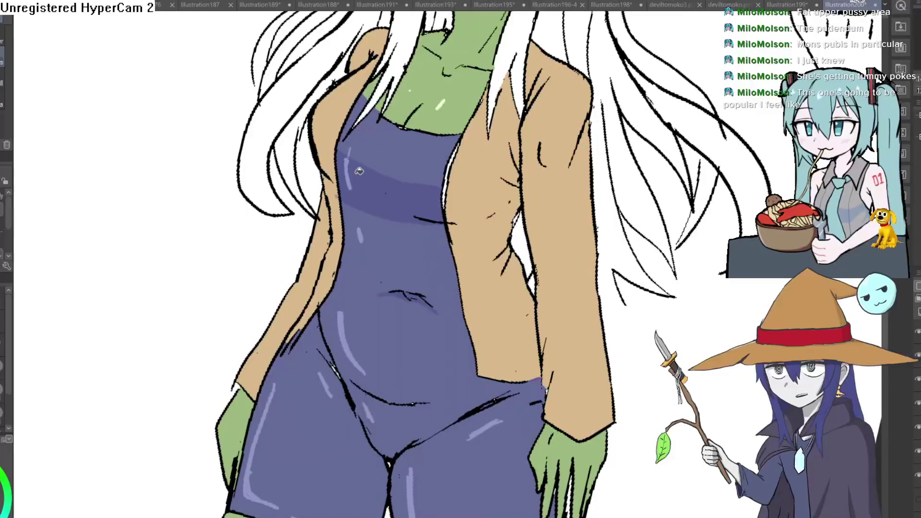
scroll(474, 205, "down", 5)
mouse_move(474, 206)
left_mouse_down()
mouse_move(383, 144)
mouse_move(336, 182)
mouse_move(294, 199)
left_mouse_up()
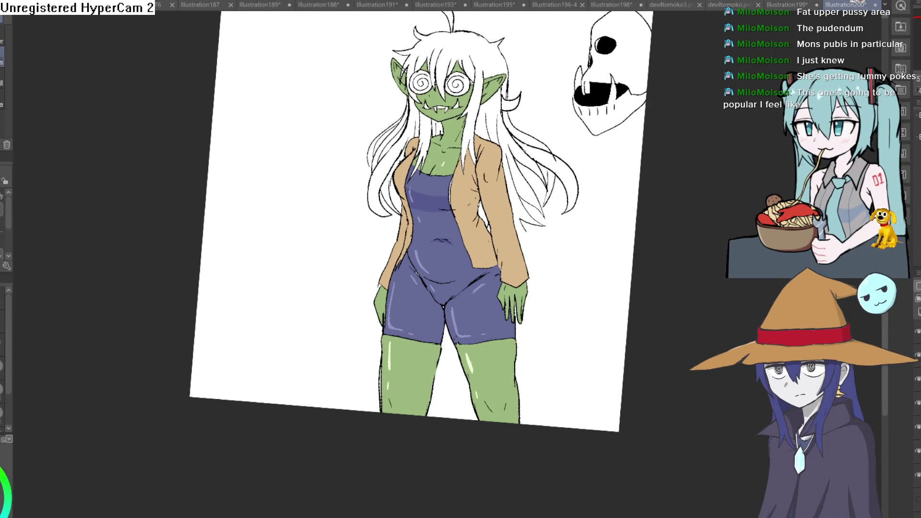
Shade dark purple near the hip, along the crotch line and the thigh crease
left_click(483, 308)
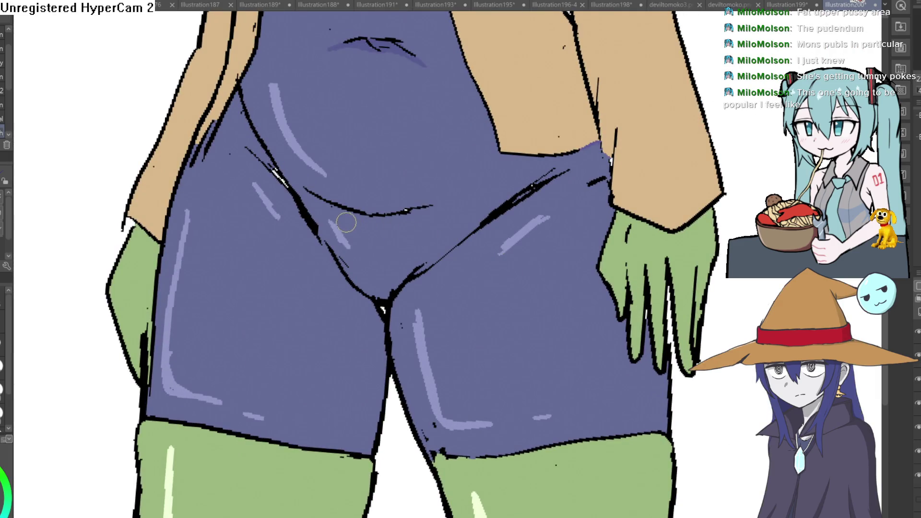
mouse_move(354, 216)
left_mouse_down()
mouse_move(356, 250)
mouse_move(268, 143)
mouse_move(405, 198)
mouse_move(488, 168)
left_mouse_up()
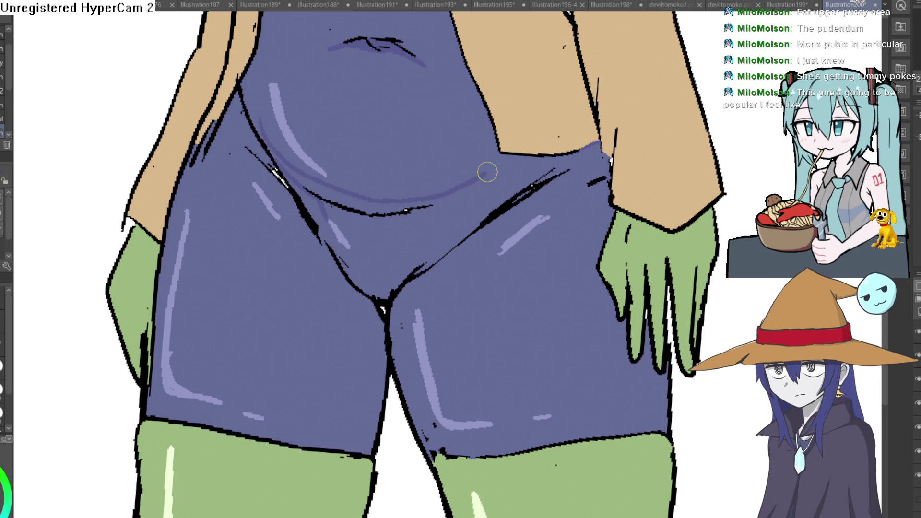
mouse_move(348, 250)
left_mouse_down()
mouse_move(369, 278)
mouse_move(418, 267)
mouse_move(402, 303)
left_mouse_up()
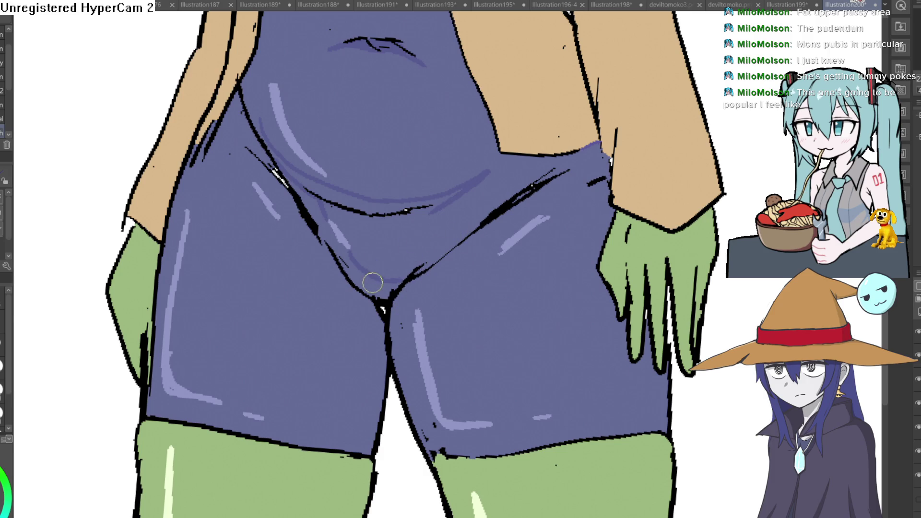
Fill the belly band, the area under the tummy and the remaining shadow gaps darker purple
key("e")
key("g")
left_click(370, 278)
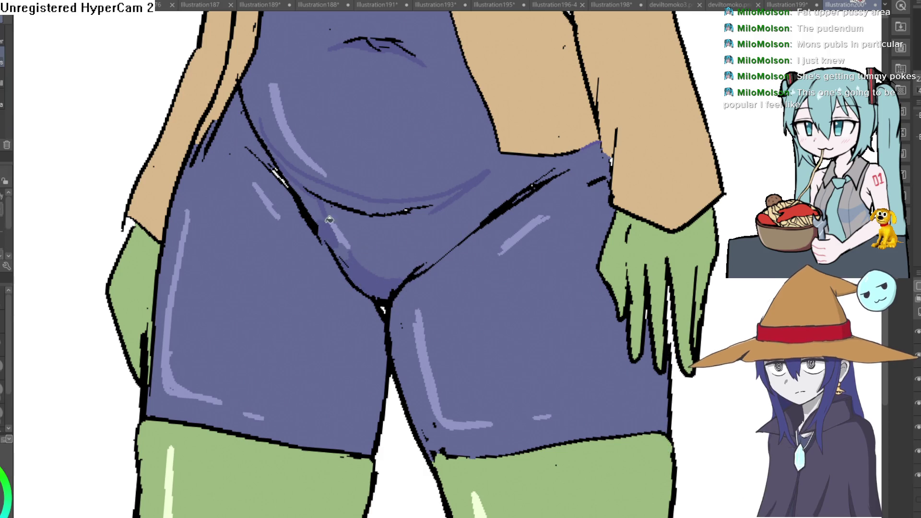
left_click(365, 194)
left_click(311, 198)
scroll(437, 172, "down", 3)
scroll(528, 222, "up", 4)
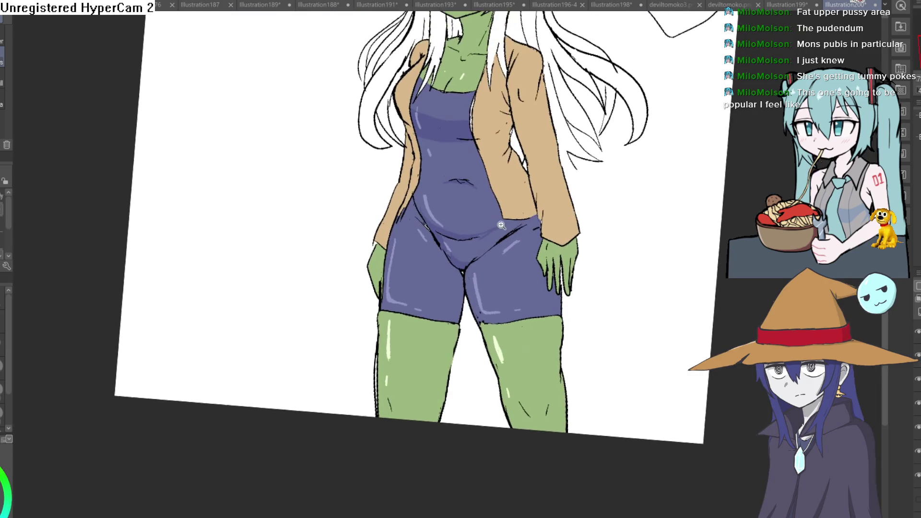
scroll(529, 221, "down", 3)
scroll(398, 142, "up", 2)
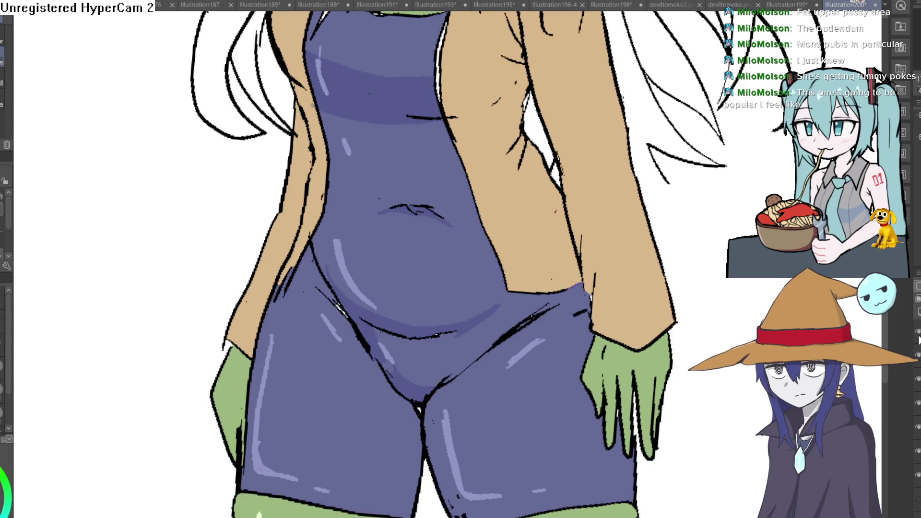
Toggle the swimsuit shine highlight layer off and on to compare the shading
left_click_drag(688, 310, 609, 340)
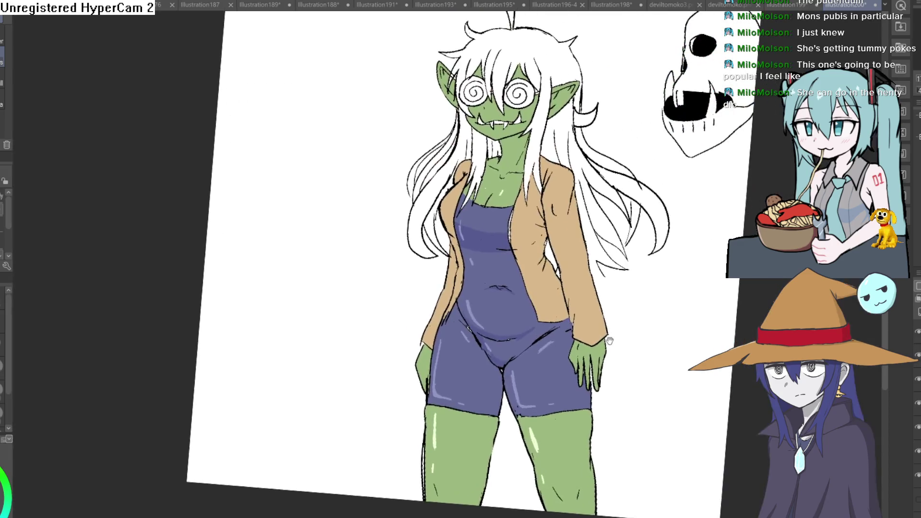
left_click(916, 430)
left_click(917, 430)
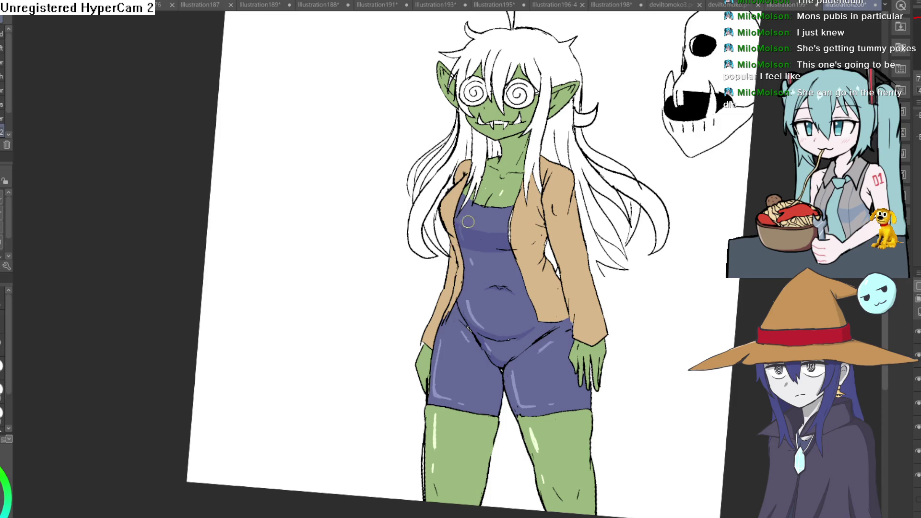
scroll(468, 221, "down", 3)
left_click(502, 252)
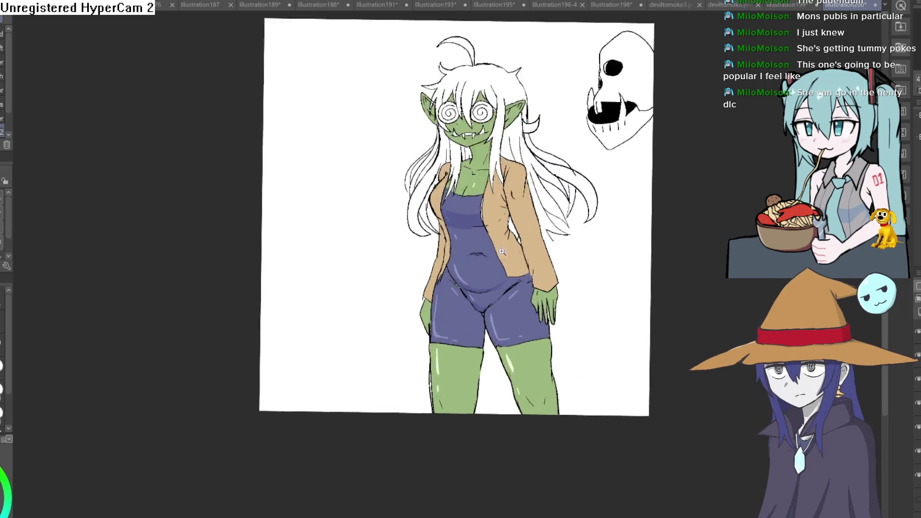
left_click(502, 251)
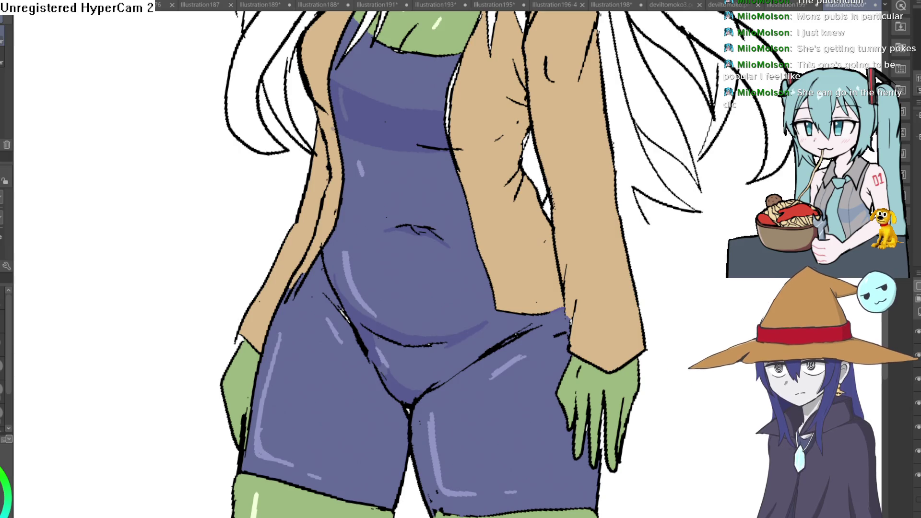
Draw dark blue lines from the chest band to the hip and along the thigh
left_click(7, 110)
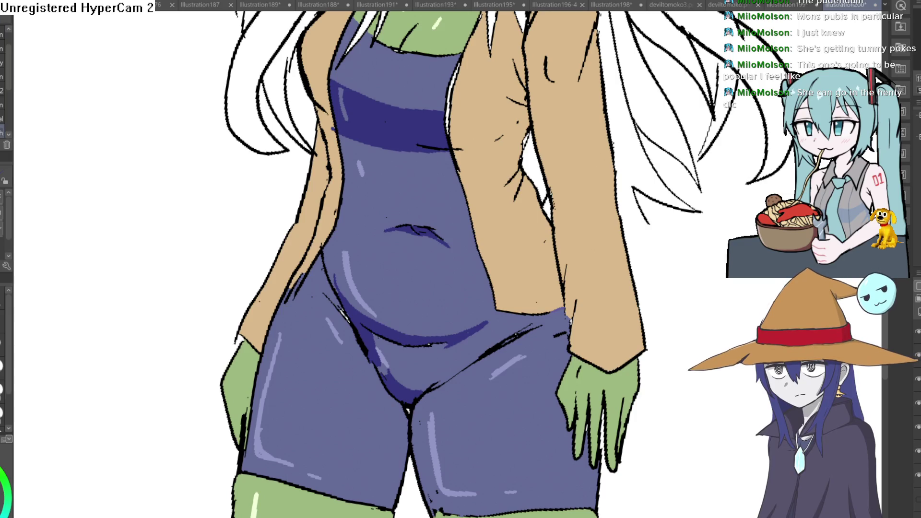
left_click_drag(463, 121, 475, 125)
mouse_move(433, 157)
left_mouse_down()
mouse_move(484, 309)
mouse_move(508, 331)
mouse_move(528, 328)
mouse_move(567, 366)
left_mouse_up()
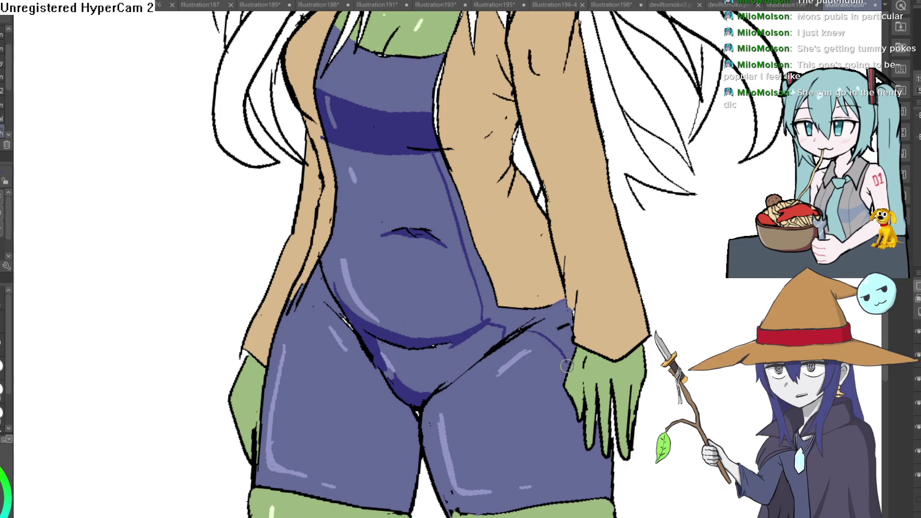
scroll(589, 421, "down", 5)
left_click_drag(567, 291, 578, 362)
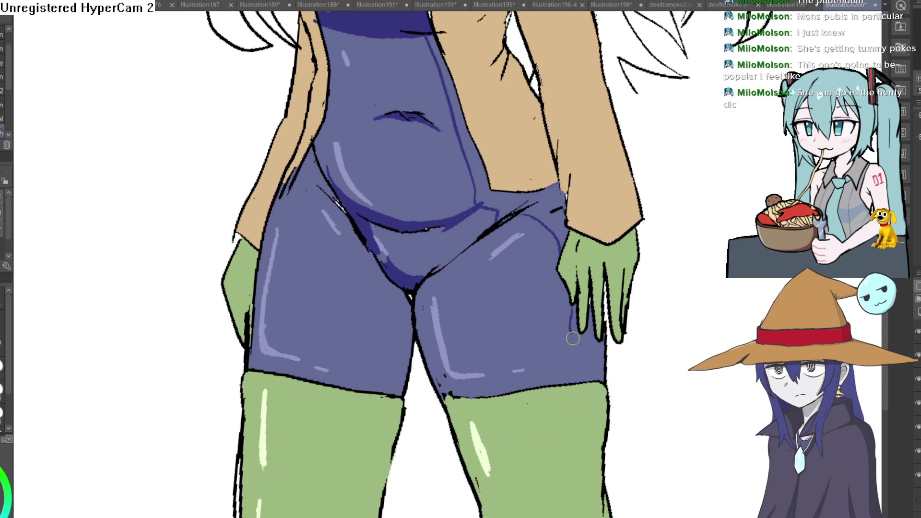
Fill the right-thigh gap and belly strip dark blue, and cover the stray speck near the jacket
key("g")
left_click(593, 355)
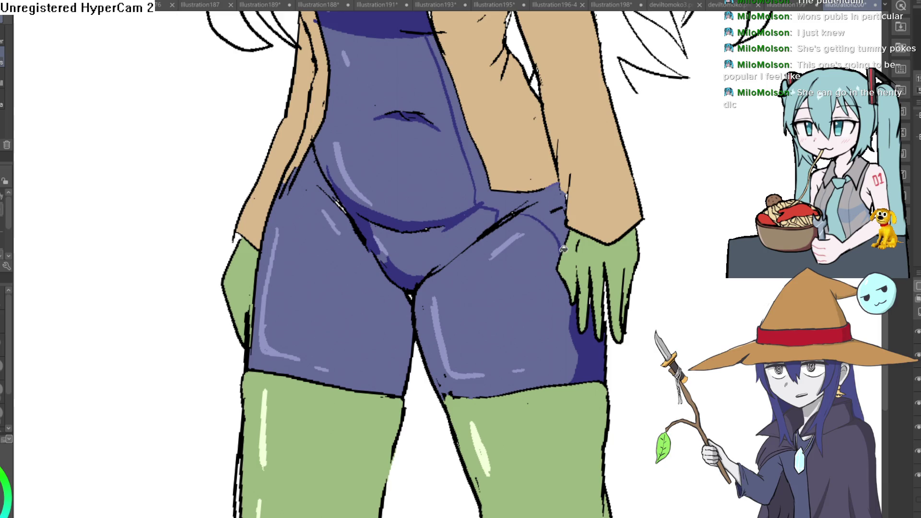
left_click(538, 211)
scroll(604, 195, "down", 3)
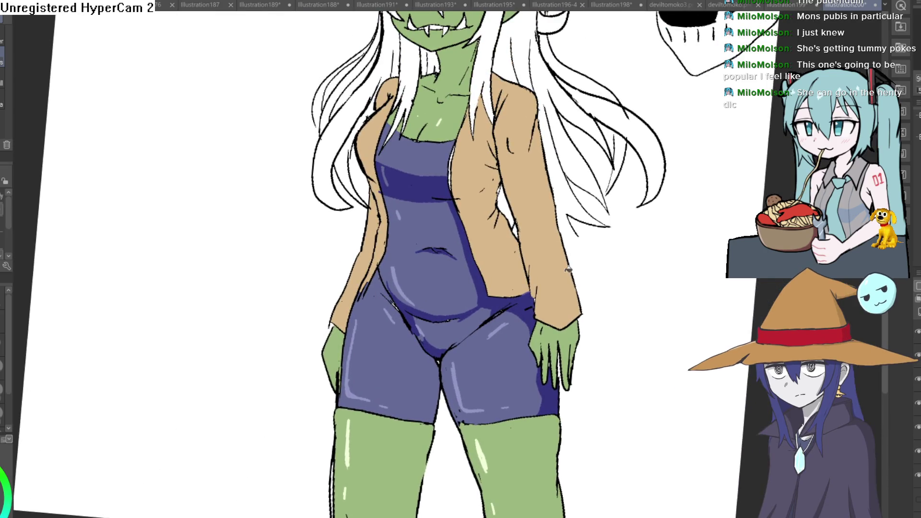
scroll(646, 299, "down", 2)
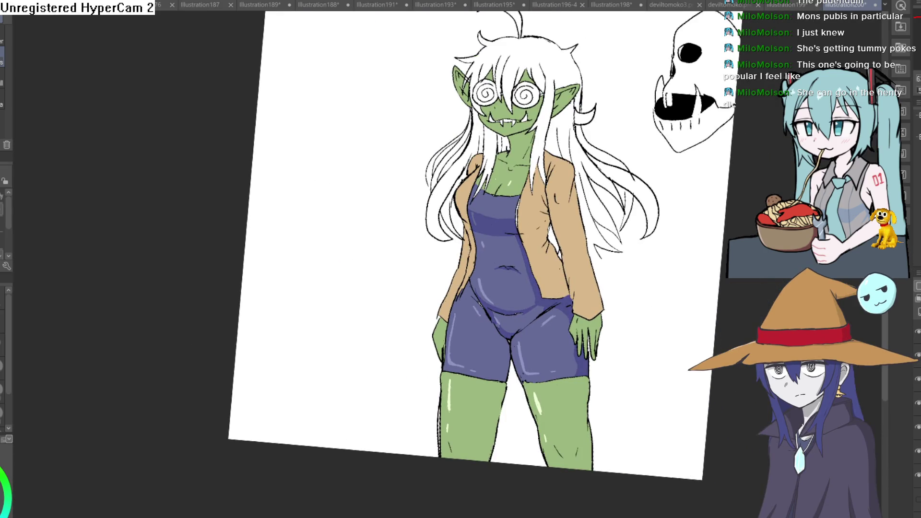
scroll(474, 225, "up", 5)
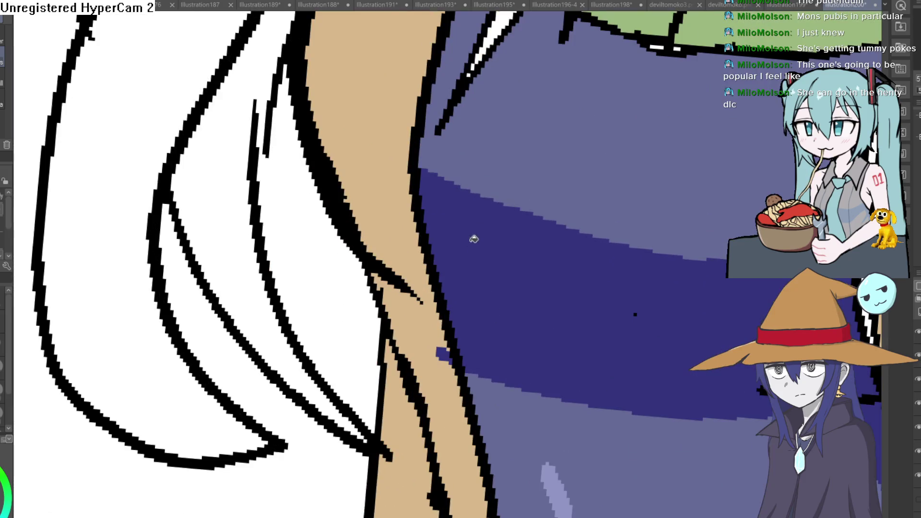
left_click(448, 348)
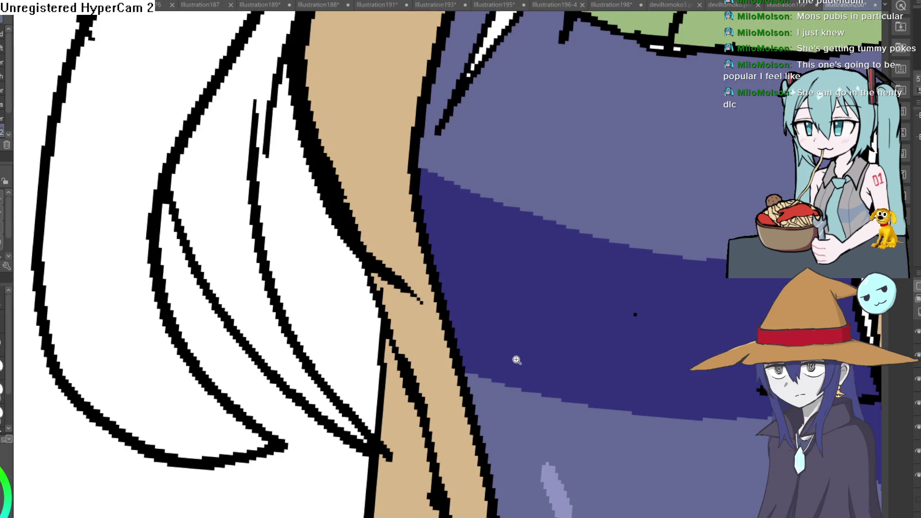
Zoom out and pan over the torso to check the whole figure
scroll(514, 359, "down", 5)
scroll(627, 356, "down", 4)
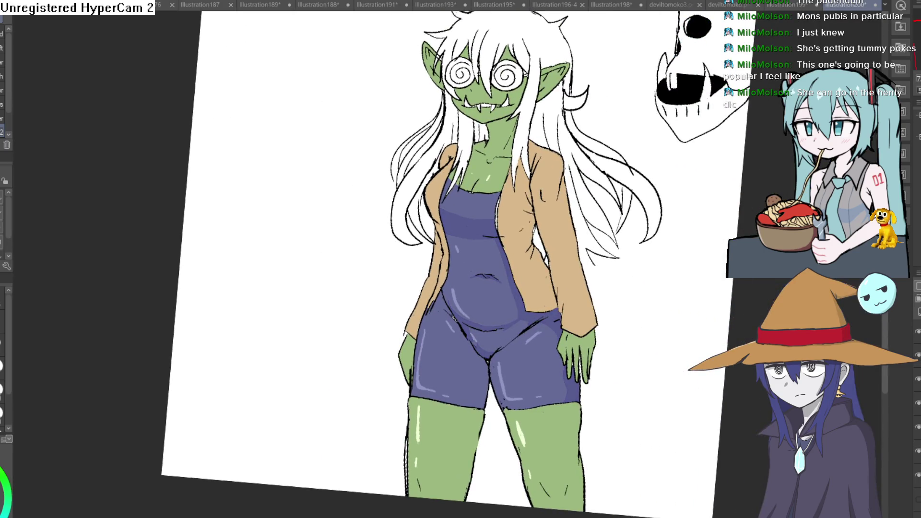
scroll(747, 336, "down", 2)
left_click_drag(678, 366, 667, 322)
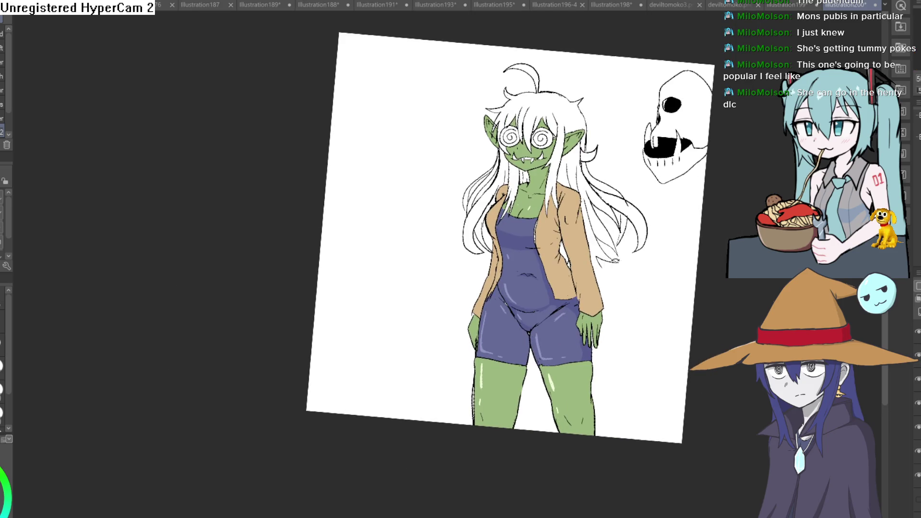
scroll(619, 247, "up", 4)
mouse_move(608, 294)
left_mouse_down()
mouse_move(579, 220)
mouse_move(593, 215)
left_mouse_up()
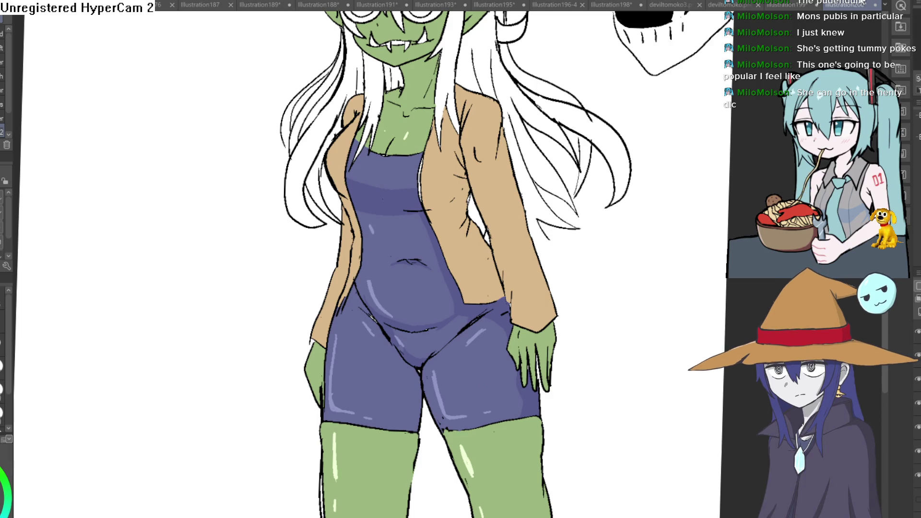
scroll(610, 212, "down", 3)
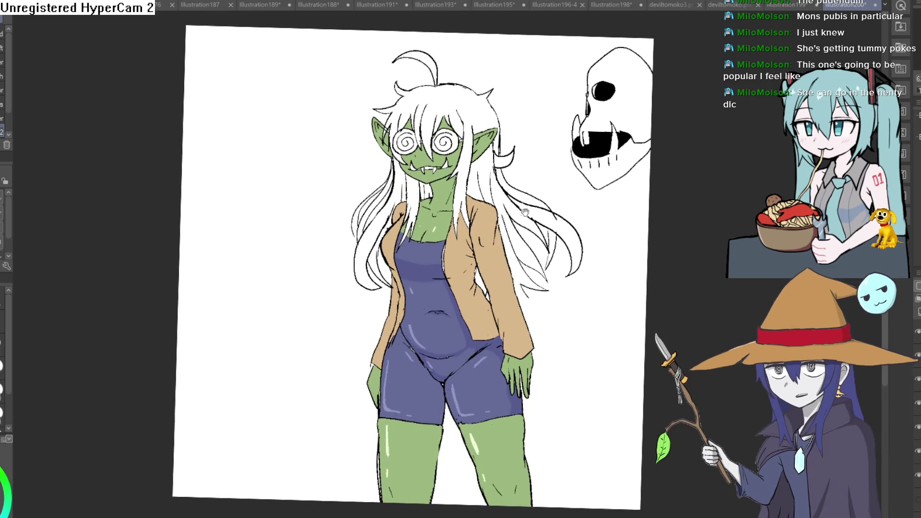
left_click_drag(526, 212, 522, 220)
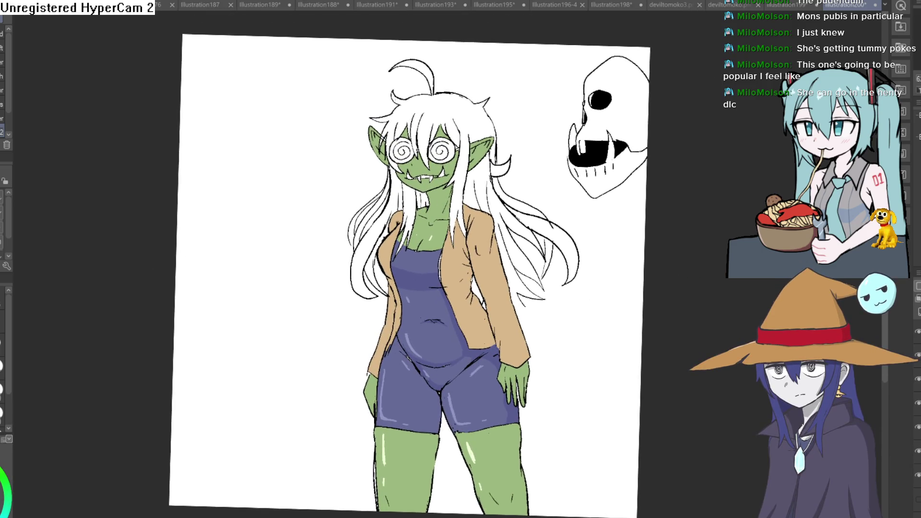
key("g")
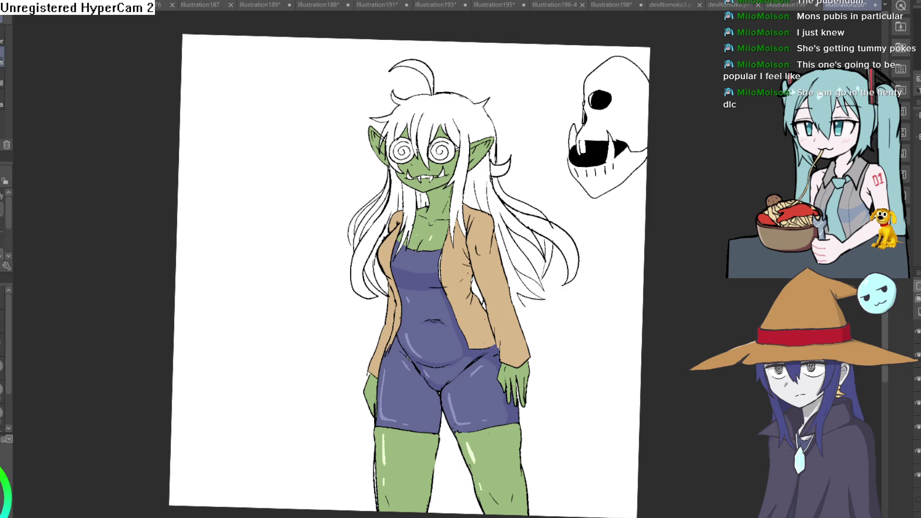
scroll(452, 171, "up", 5)
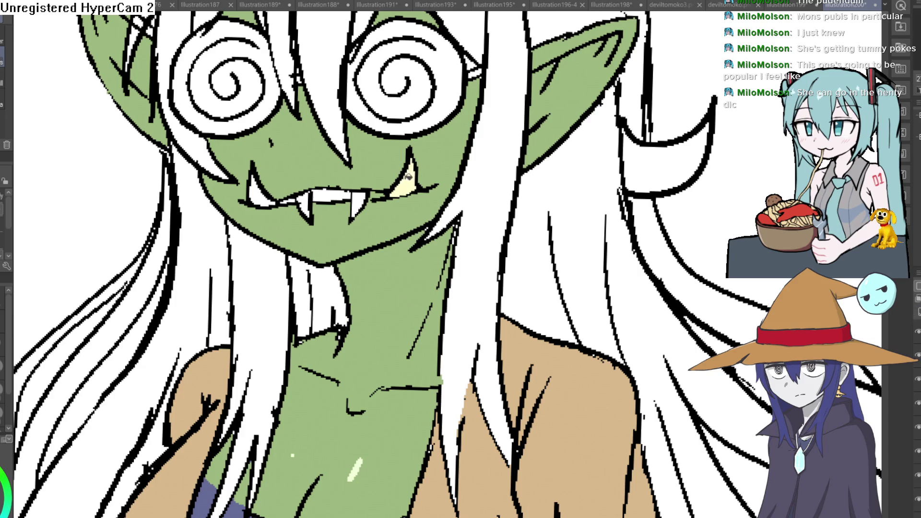
Zoom and pan around the figure to bring the goblin's head back into view
scroll(591, 134, "down", 3)
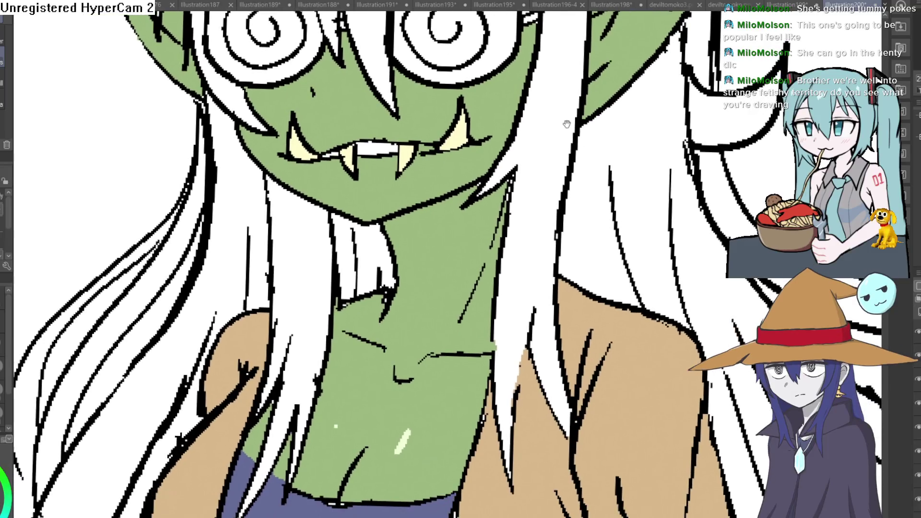
scroll(600, 177, "down", 4)
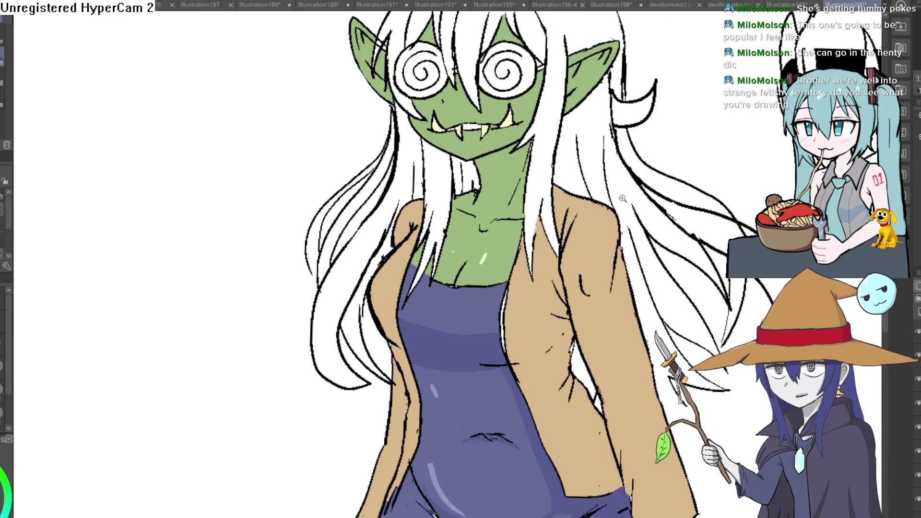
scroll(619, 175, "up", 3)
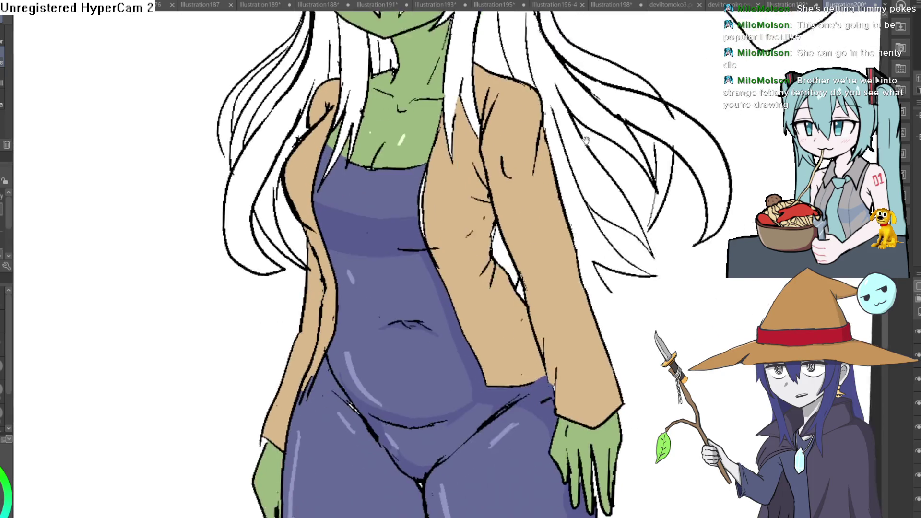
scroll(570, 97, "down", 2)
scroll(570, 97, "down", 1)
mouse_move(570, 96)
left_mouse_down()
mouse_move(540, 160)
mouse_move(539, 201)
left_mouse_up()
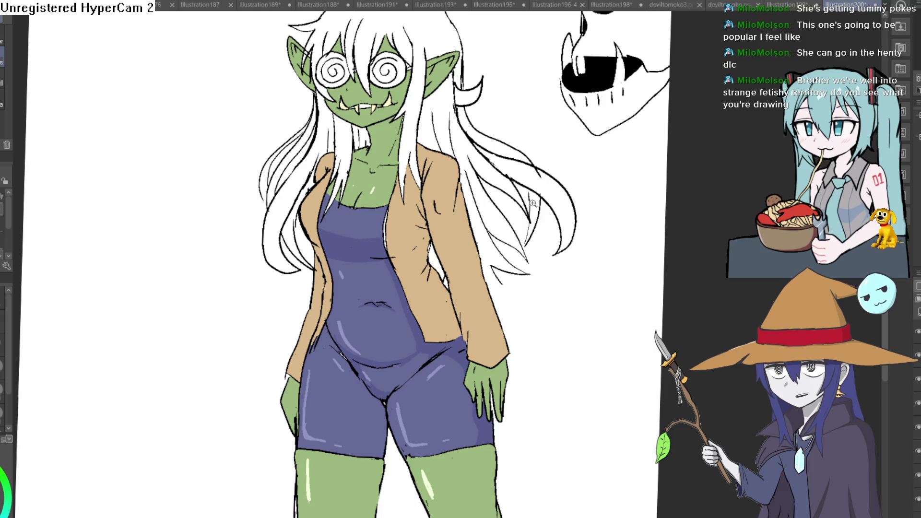
scroll(533, 204, "down", 1)
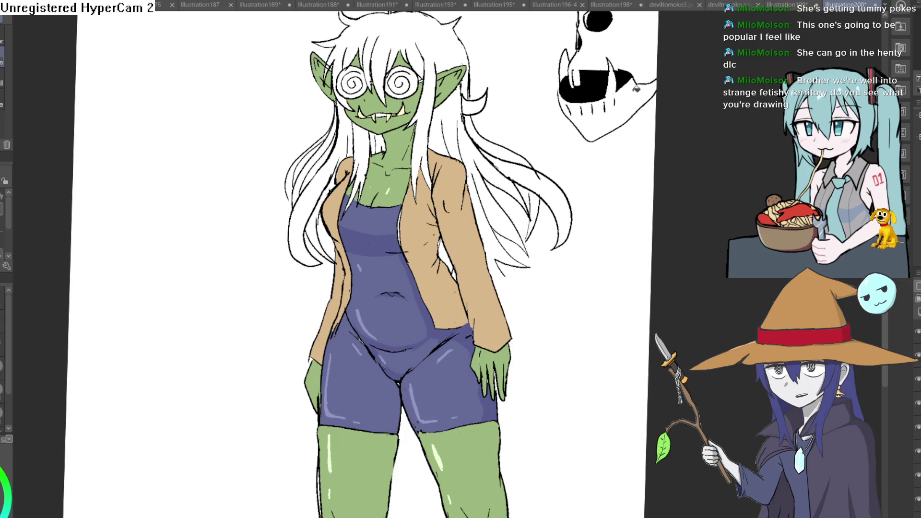
scroll(571, 192, "down", 2)
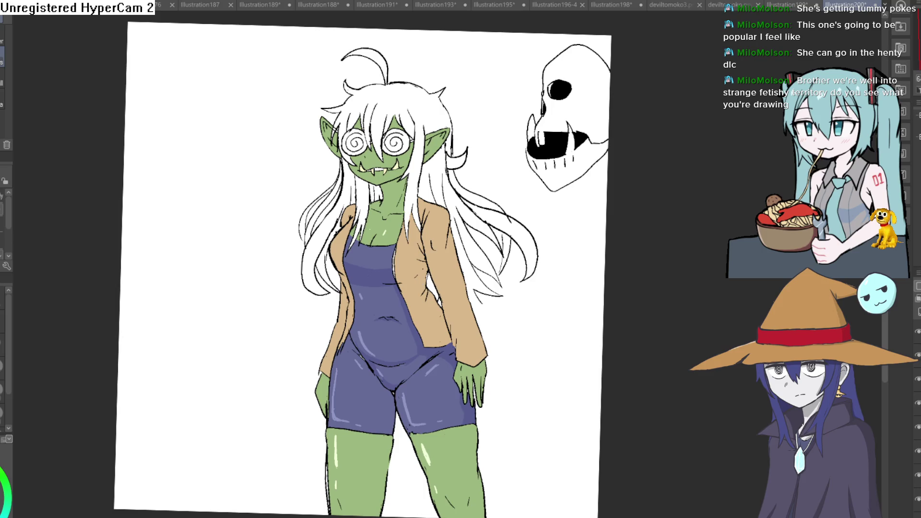
scroll(496, 217, "up", 2)
scroll(472, 296, "down", 1)
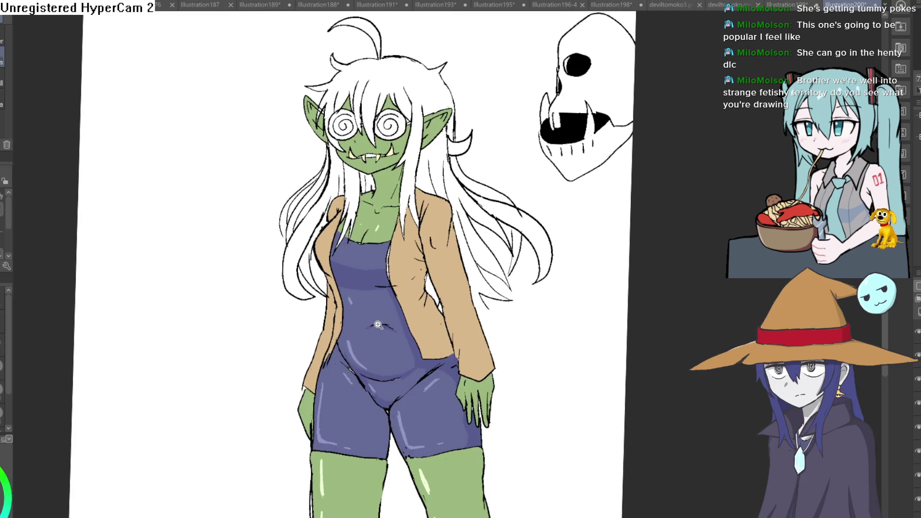
scroll(379, 325, "up", 3)
scroll(428, 295, "down", 3)
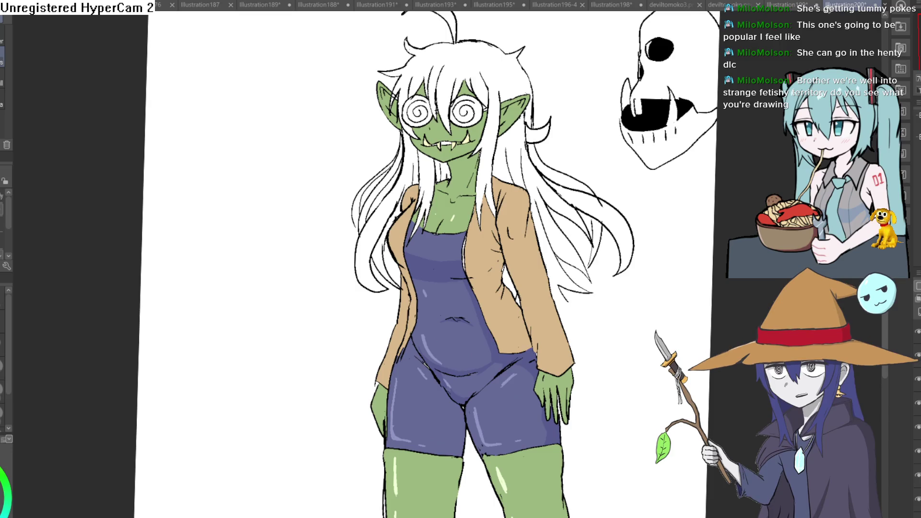
scroll(602, 238, "down", 2)
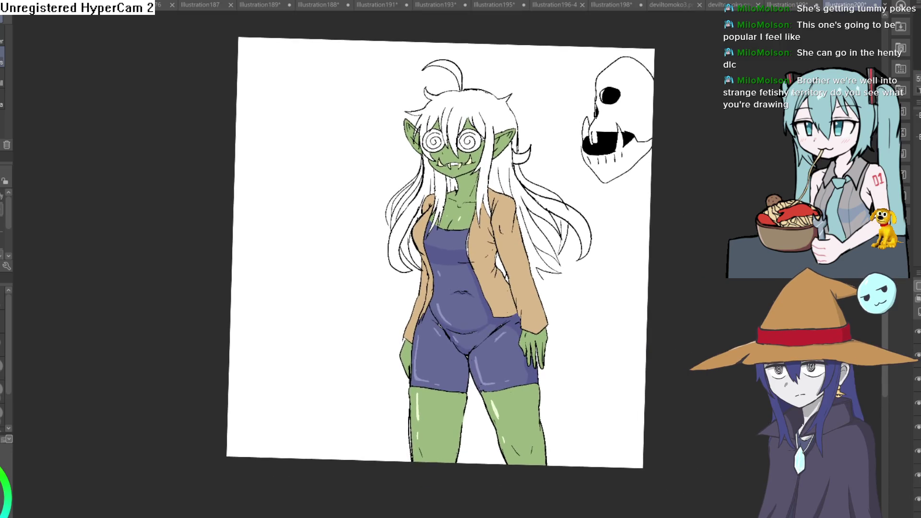
Reset the canvas rotation upright, mirror the view to check, and frame the upper body
key("ctrl+at")
key("h")
key("h")
key("h")
key("h")
key("h")
key("h")
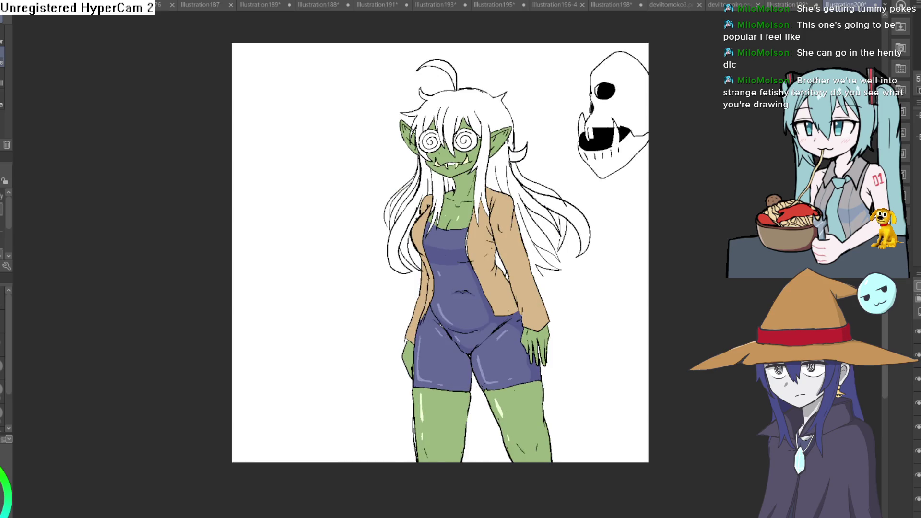
left_click(536, 344)
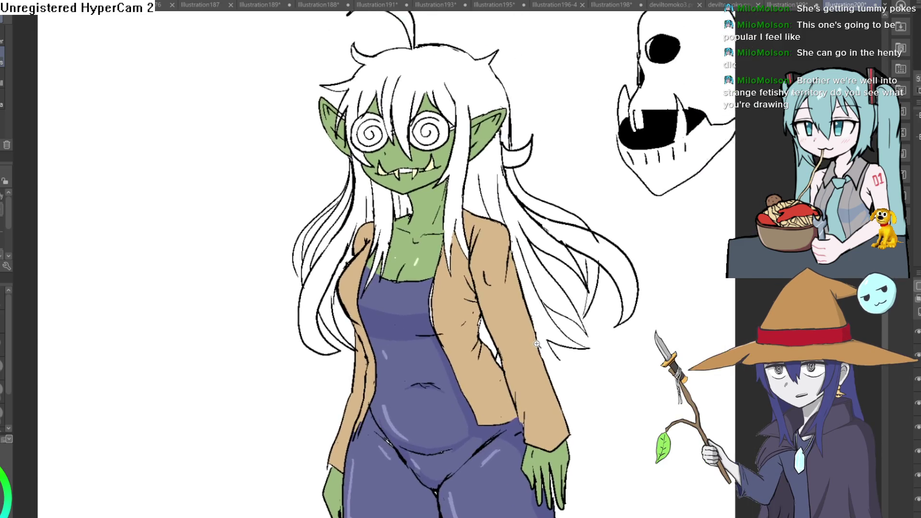
scroll(537, 343, "down", 3)
scroll(504, 310, "up", 2)
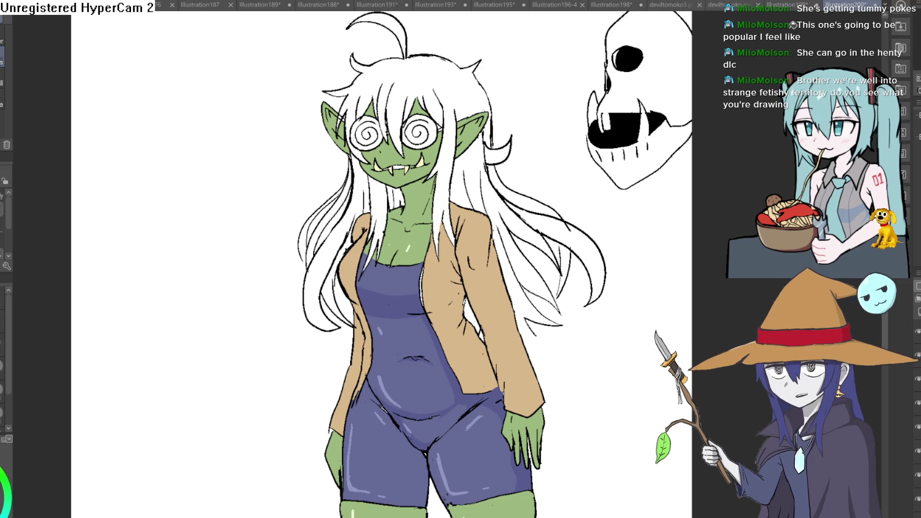
scroll(512, 242, "up", 3)
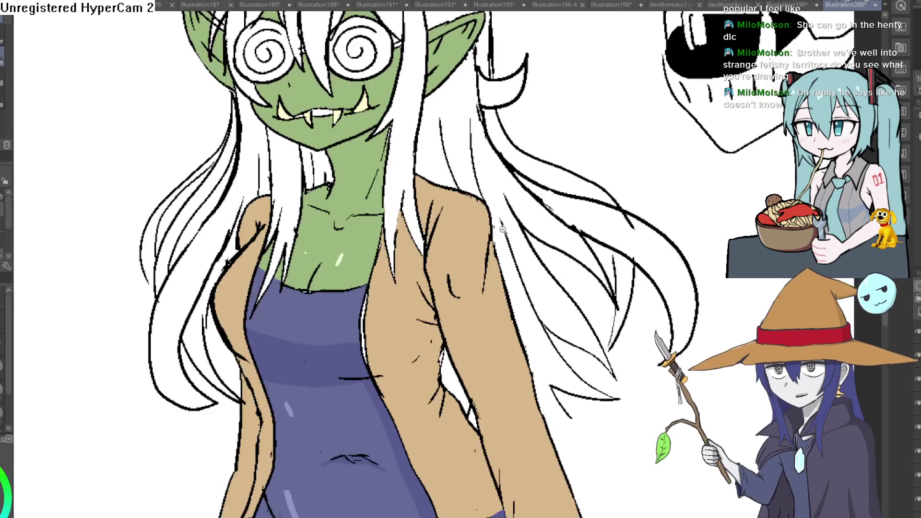
scroll(511, 243, "down", 1)
mouse_move(511, 242)
left_mouse_down()
mouse_move(522, 216)
mouse_move(511, 255)
left_mouse_up()
scroll(522, 216, "down", 2)
scroll(525, 216, "up", 1)
scroll(534, 217, "down", 1)
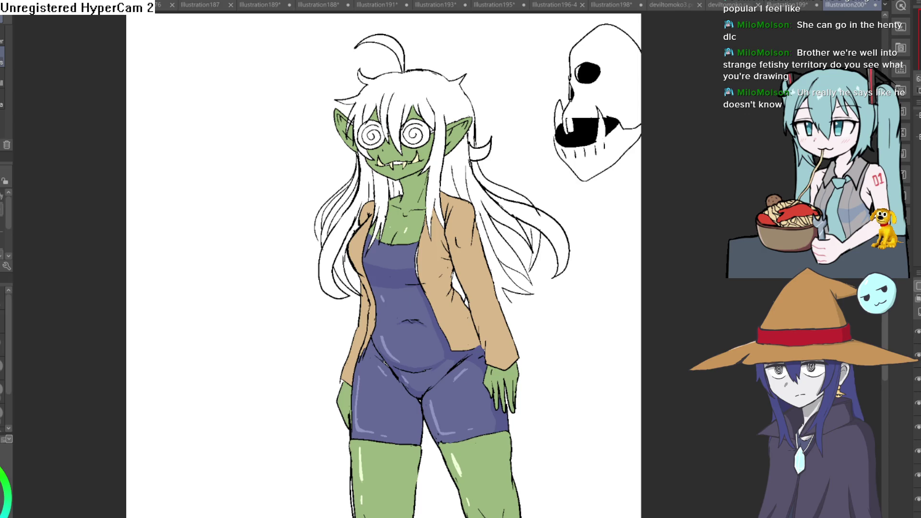
Fill the goblin's front hair dark brown
left_click(452, 139)
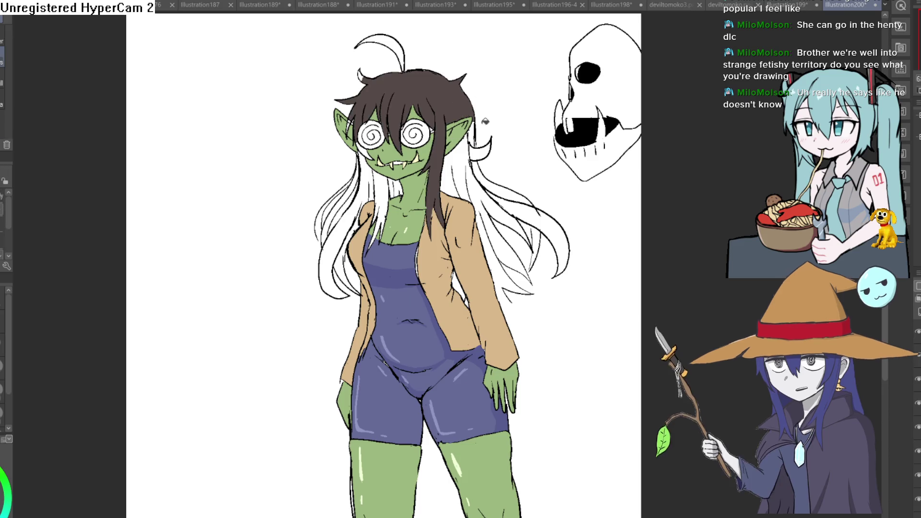
scroll(480, 173, "up", 3)
scroll(474, 168, "down", 3)
scroll(521, 73, "up", 3)
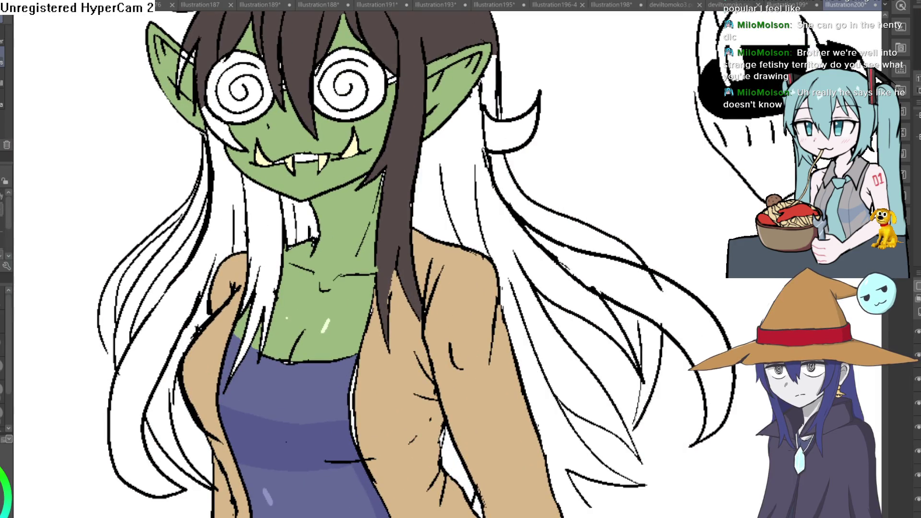
scroll(502, 169, "up", 2)
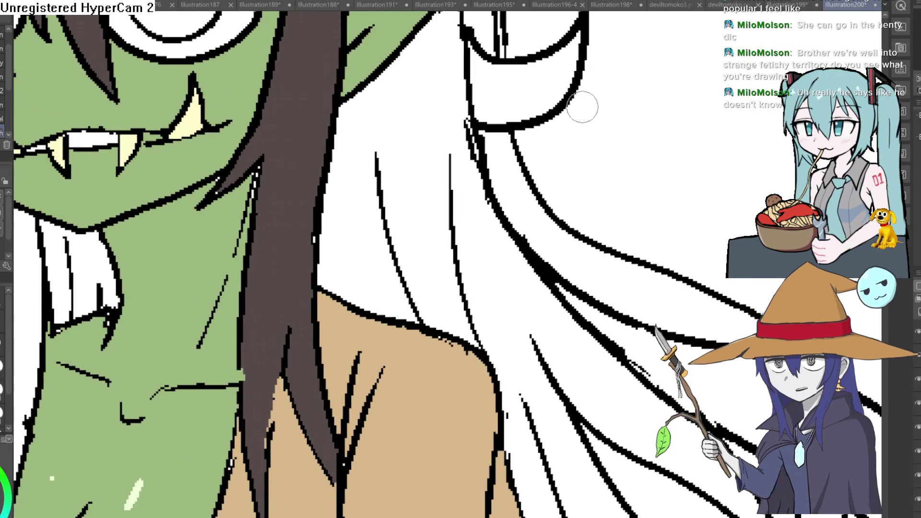
scroll(600, 120, "down", 2)
scroll(620, 144, "up", 1)
scroll(566, 144, "down", 2)
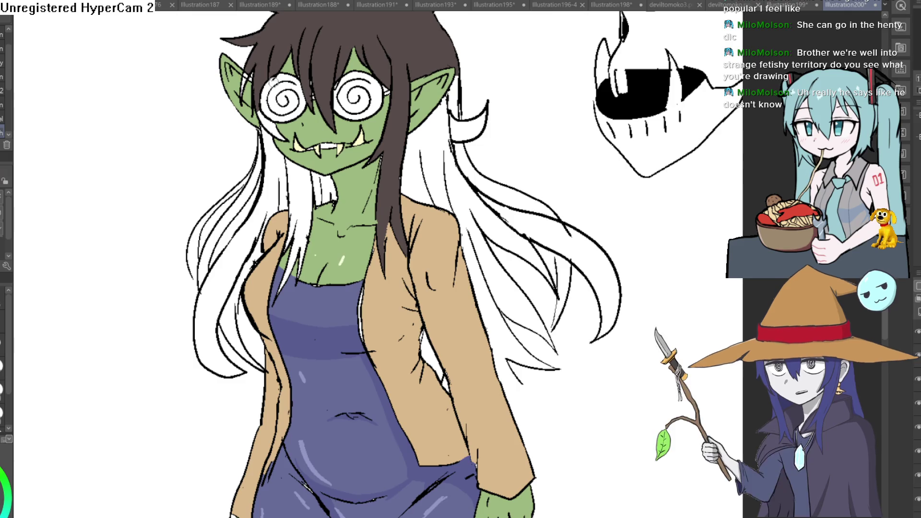
Fill the long left hair strands and the strand beside her neck dark brown
left_click(276, 134)
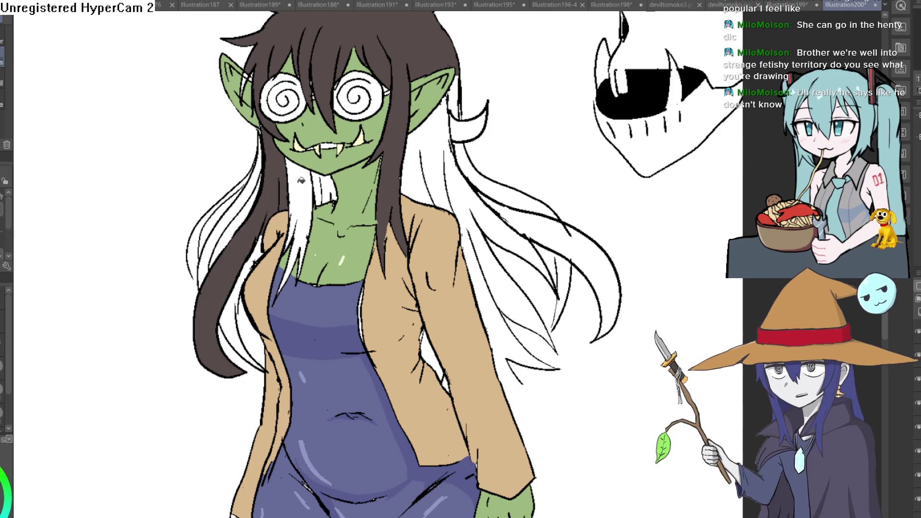
left_click(301, 180)
left_click(322, 178)
left_click(243, 204)
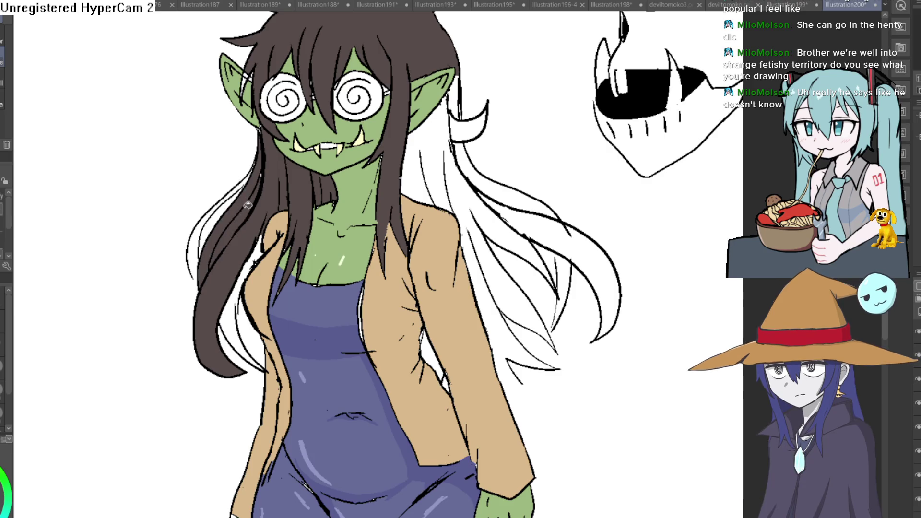
left_click(207, 214)
left_click(240, 285)
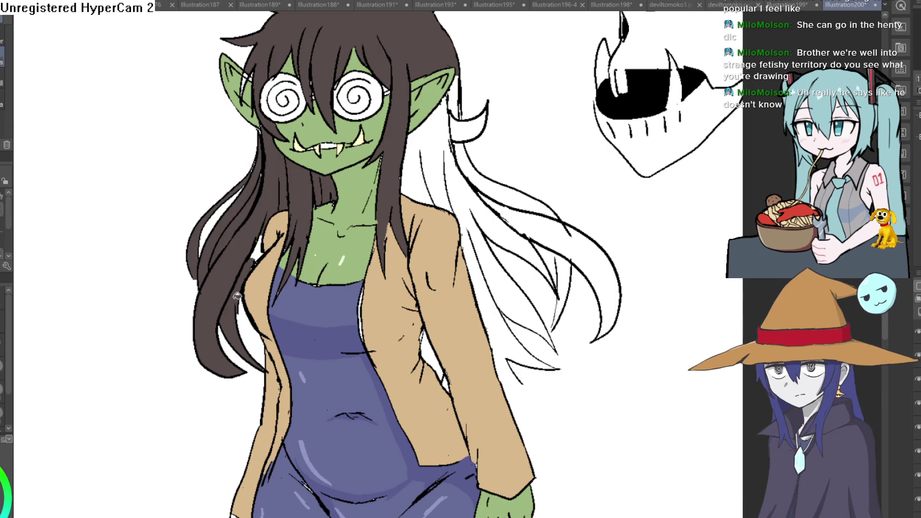
Undo a fill that flooded the background and close the gap at the hair tip
left_click(435, 160)
key("ctrl+z")
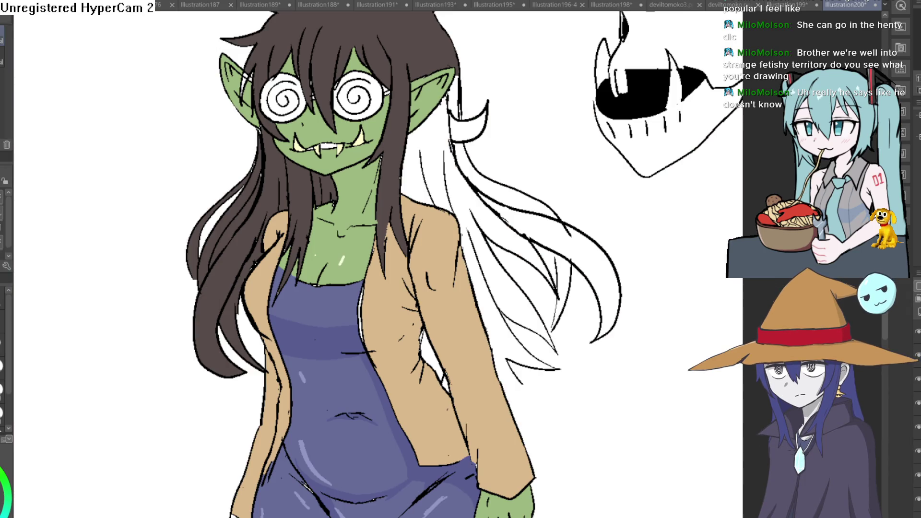
scroll(518, 370, "up", 3)
left_click_drag(526, 402, 490, 380)
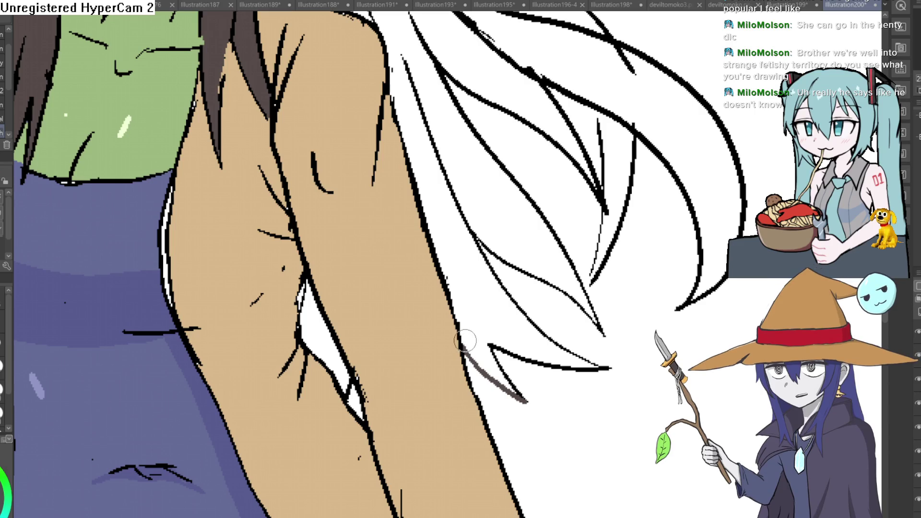
Fill the large right hair area and its leftover white gaps dark brown
left_click(472, 298)
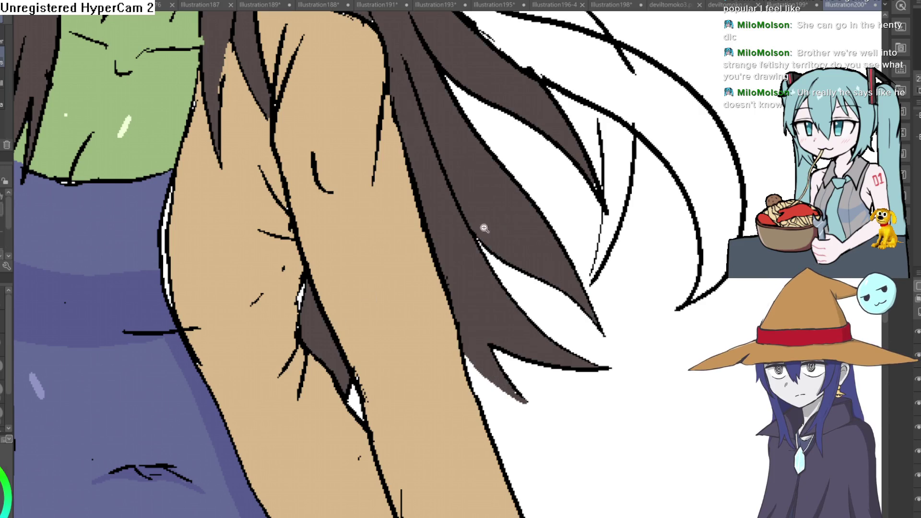
scroll(338, 322, "down", 4)
scroll(594, 211, "up", 1)
left_click(594, 212)
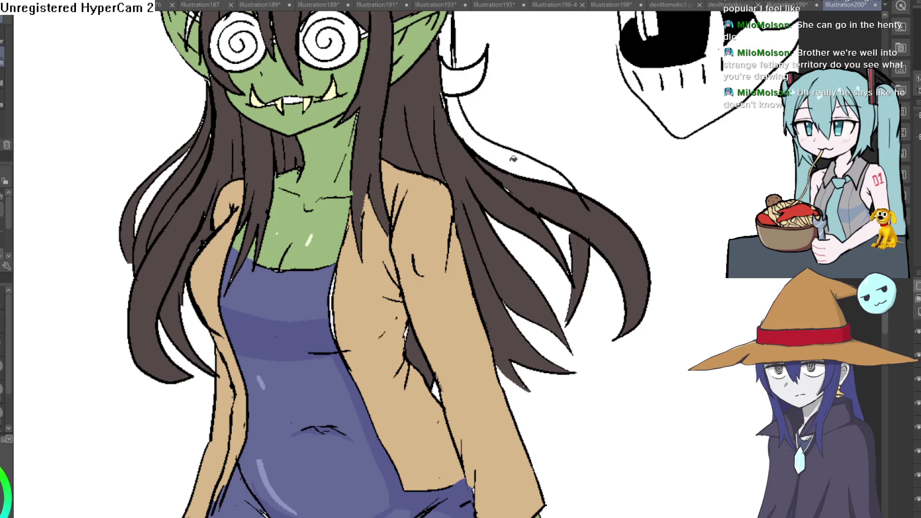
left_click(505, 133)
left_click(454, 48)
left_click(464, 35)
scroll(512, 55, "down", 3)
scroll(453, 148, "up", 1)
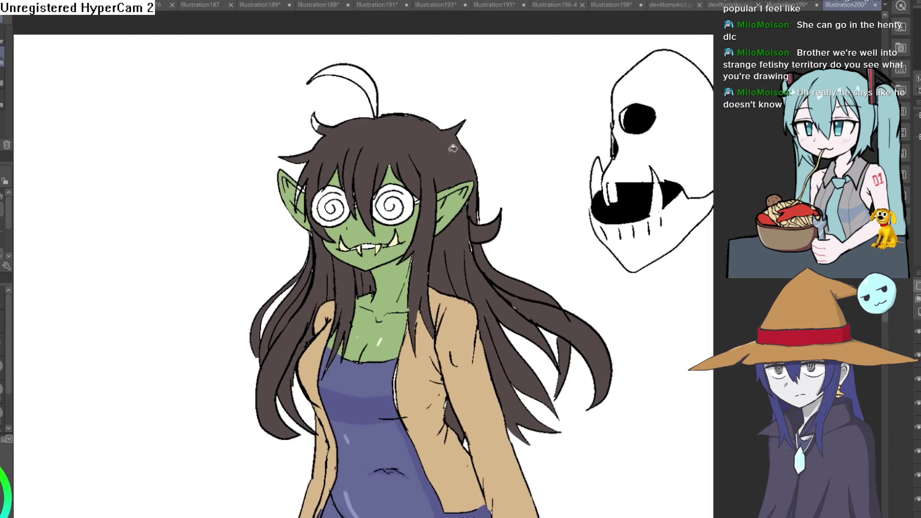
scroll(309, 187, "up", 2)
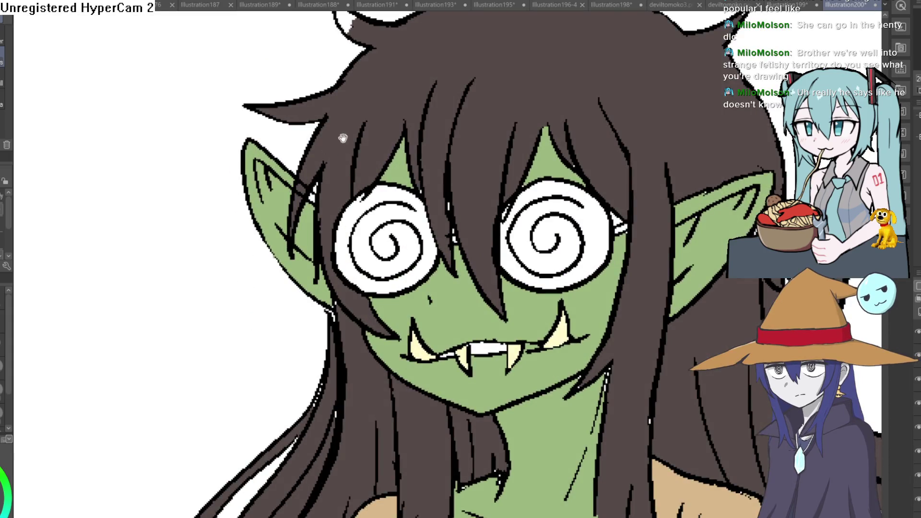
scroll(343, 138, "down", 1)
scroll(582, 156, "down", 2)
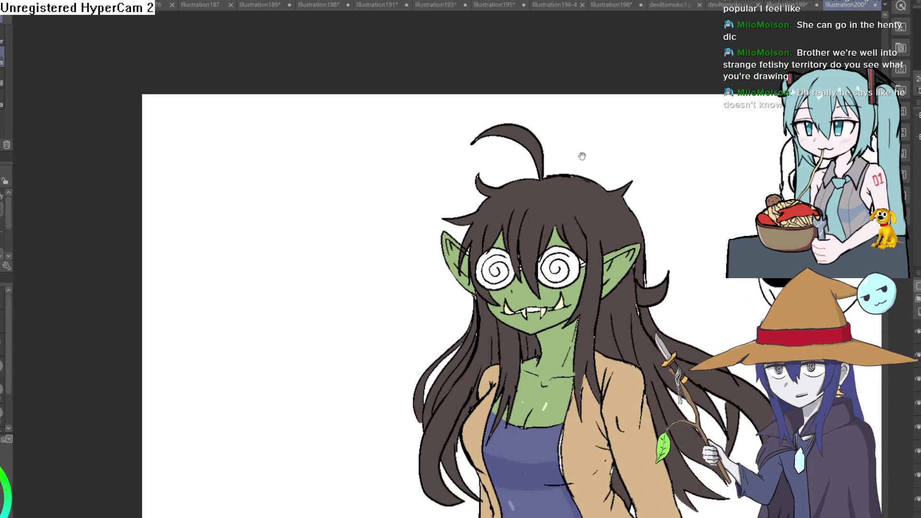
scroll(582, 156, "down", 3)
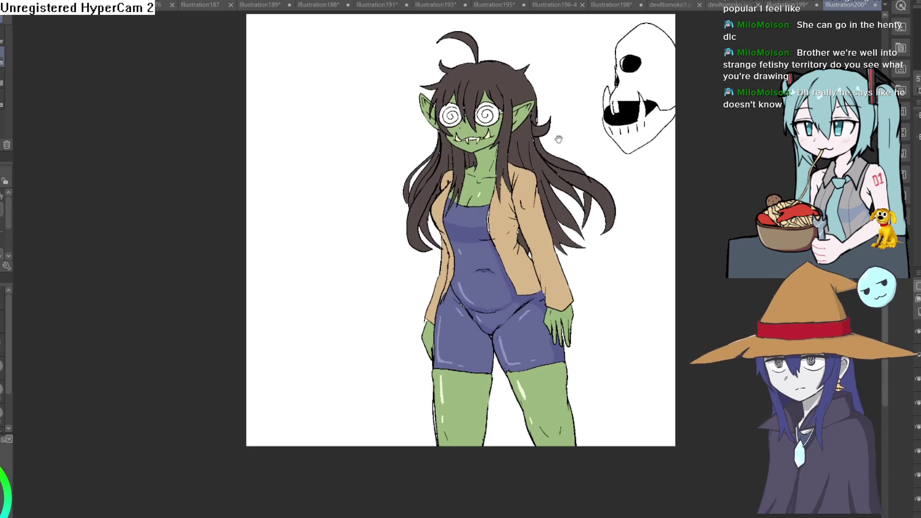
scroll(556, 140, "up", 2)
scroll(551, 139, "down", 1)
scroll(547, 158, "down", 1)
scroll(552, 177, "up", 2)
scroll(559, 190, "down", 1)
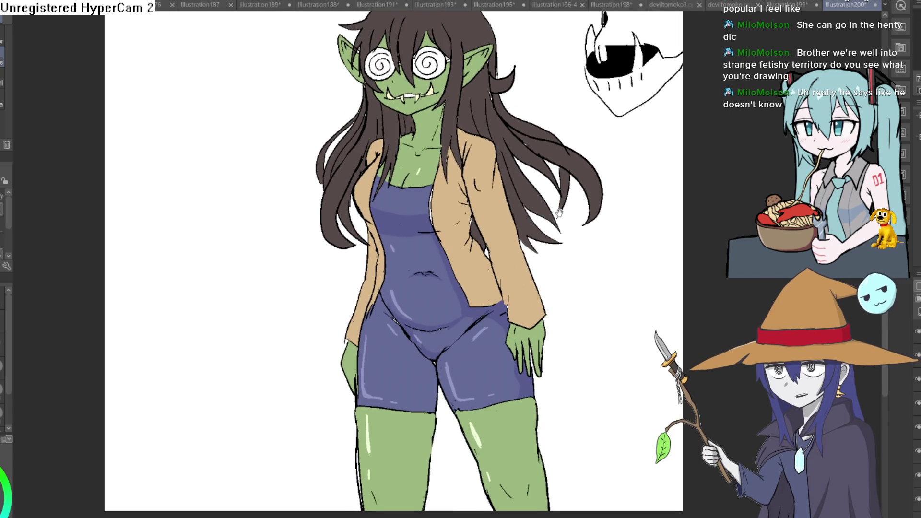
scroll(566, 217, "up", 2)
scroll(583, 224, "down", 2)
scroll(586, 226, "down", 2)
scroll(586, 226, "up", 2)
scroll(583, 228, "down", 1)
left_click_drag(582, 243, 581, 271)
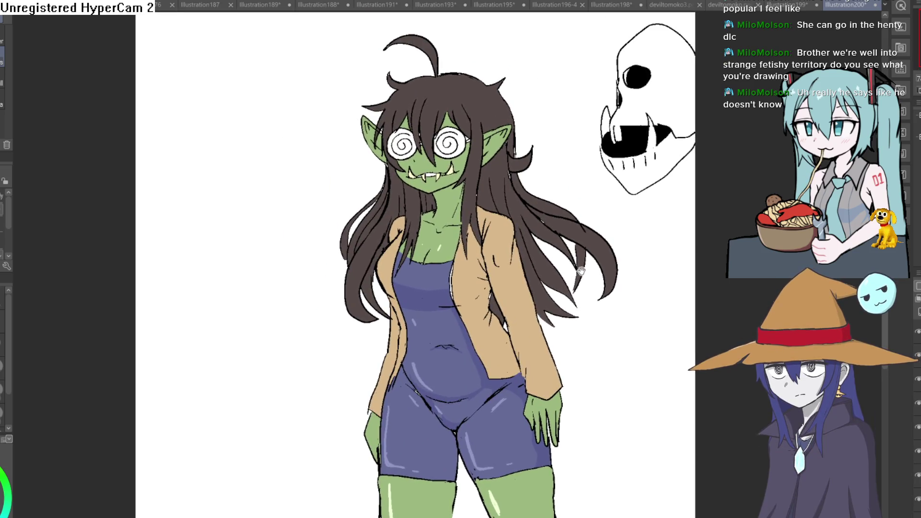
scroll(571, 259, "up", 1)
scroll(547, 240, "down", 1)
left_click_drag(543, 236, 535, 255)
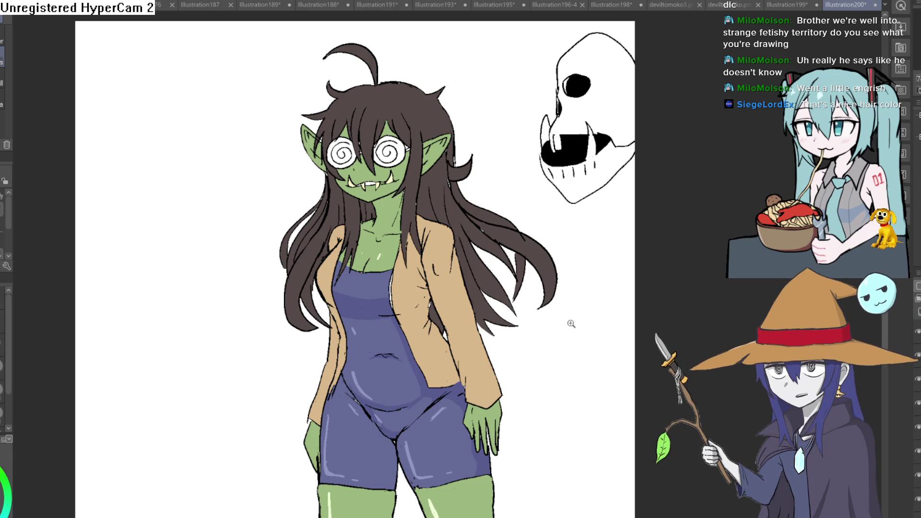
scroll(571, 324, "down", 2)
scroll(521, 322, "up", 2)
key("ctrl+0")
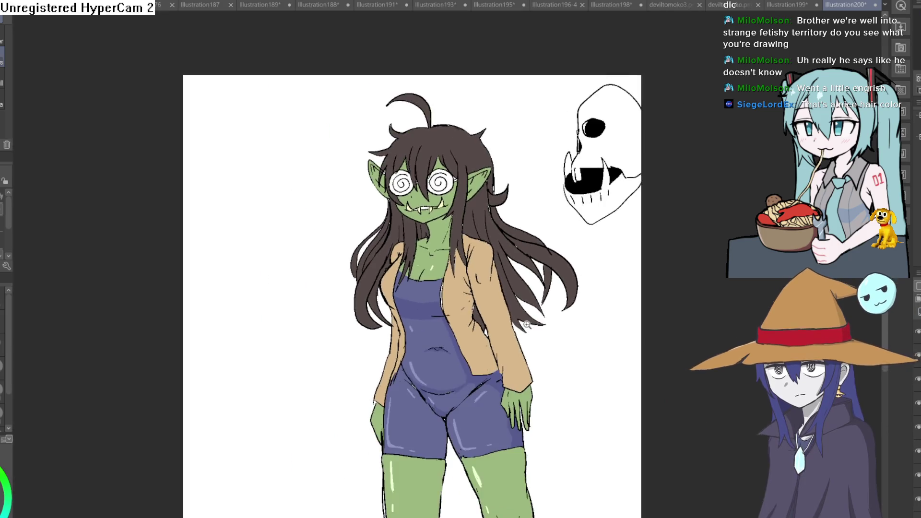
scroll(412, 158, "up", 5)
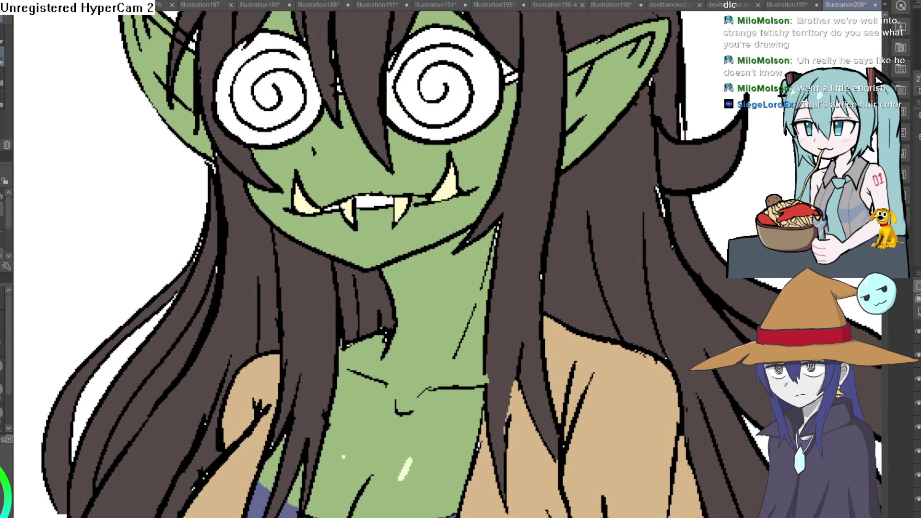
Fill the gap between the teeth dark, then undo that fill
scroll(357, 199, "up", 2)
left_click(391, 204)
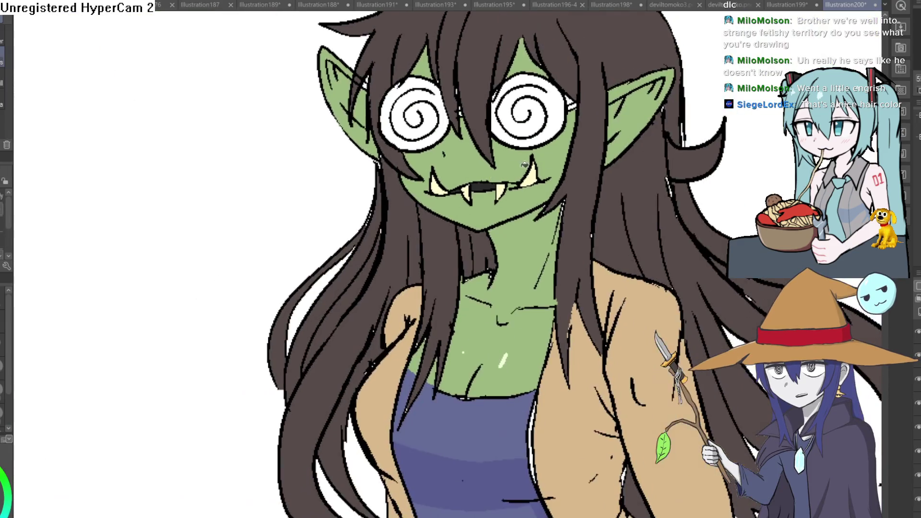
scroll(526, 176, "down", 4)
scroll(526, 176, "up", 4)
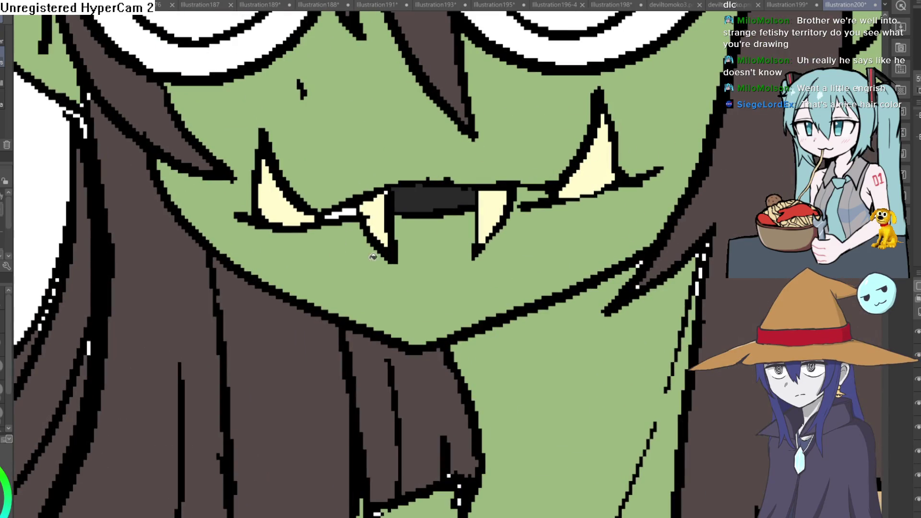
key("ctrl+z")
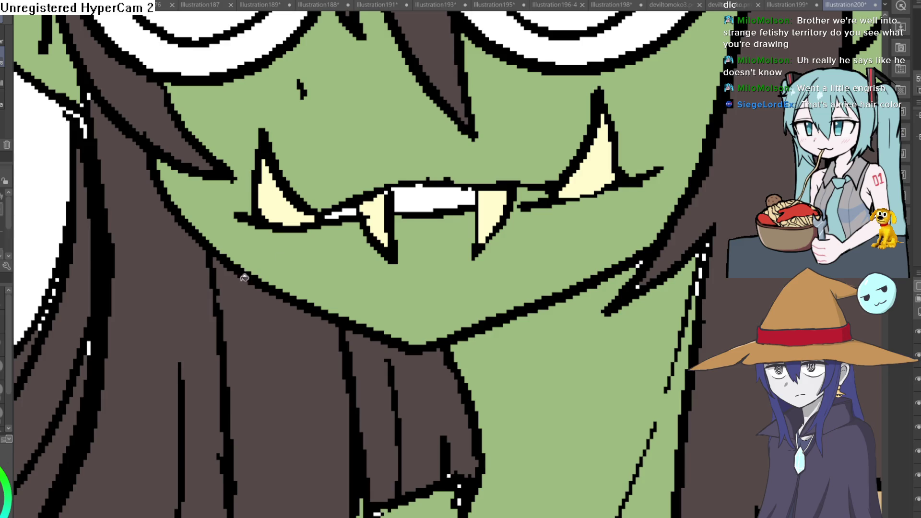
Fill the mouth interior and the pocket beside the fang dark red
scroll(527, 182, "up", 2)
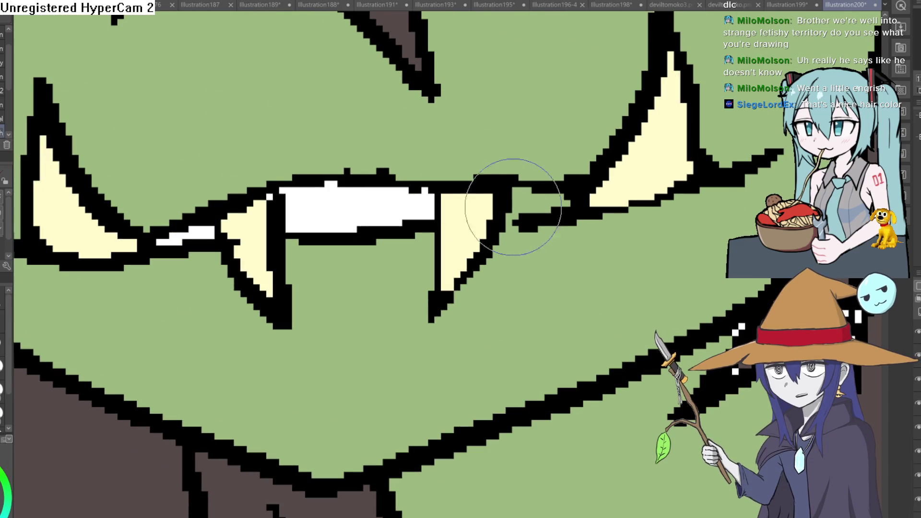
key("g")
left_click(536, 202)
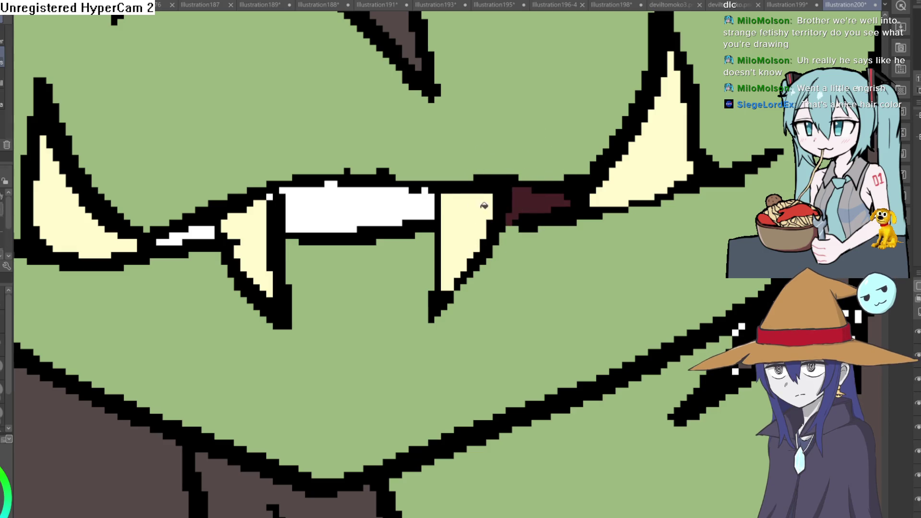
left_click(349, 209)
key("ctrl+0")
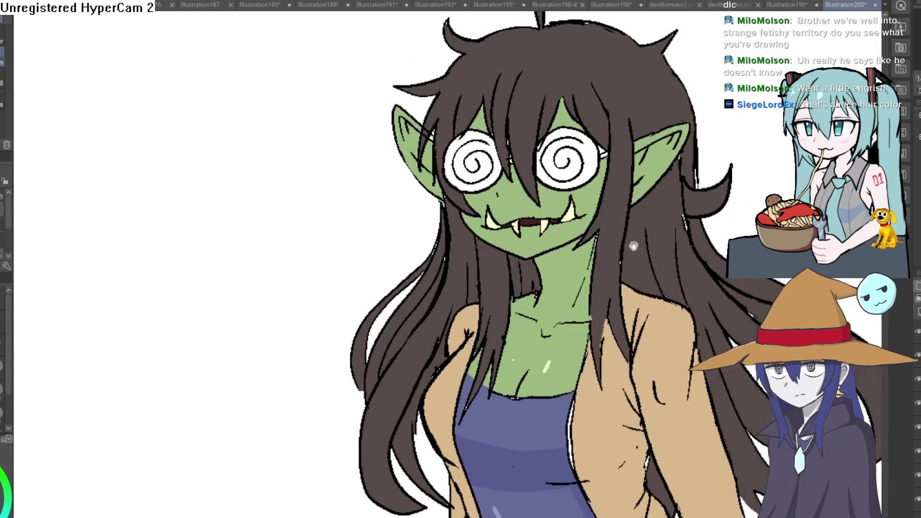
scroll(633, 246, "down", 4)
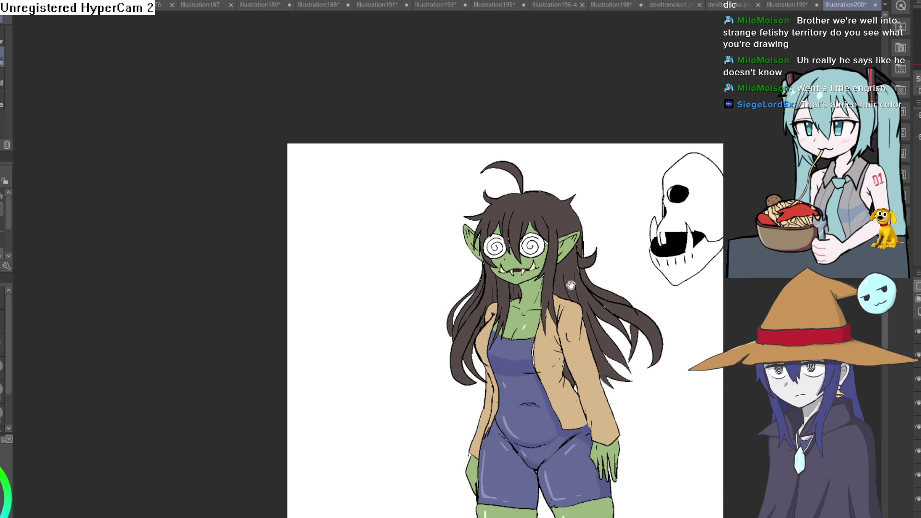
Paint several light pink highlight strokes and blobs across the top of the dark brown hair
left_click_drag(570, 285, 503, 260)
key("p")
scroll(492, 189, "up", 4)
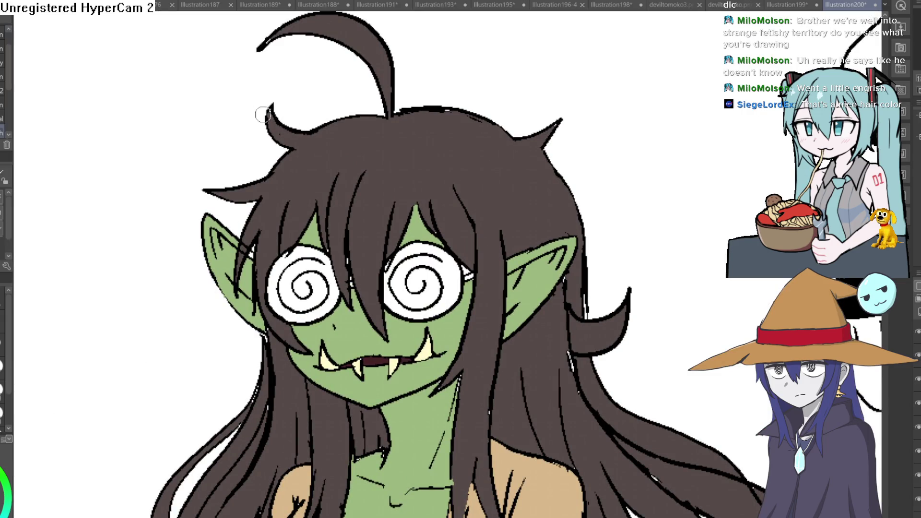
scroll(352, 168, "up", 2)
left_click_drag(249, 185, 263, 182)
mouse_move(352, 174)
left_mouse_down()
mouse_move(346, 193)
mouse_move(407, 195)
left_mouse_up()
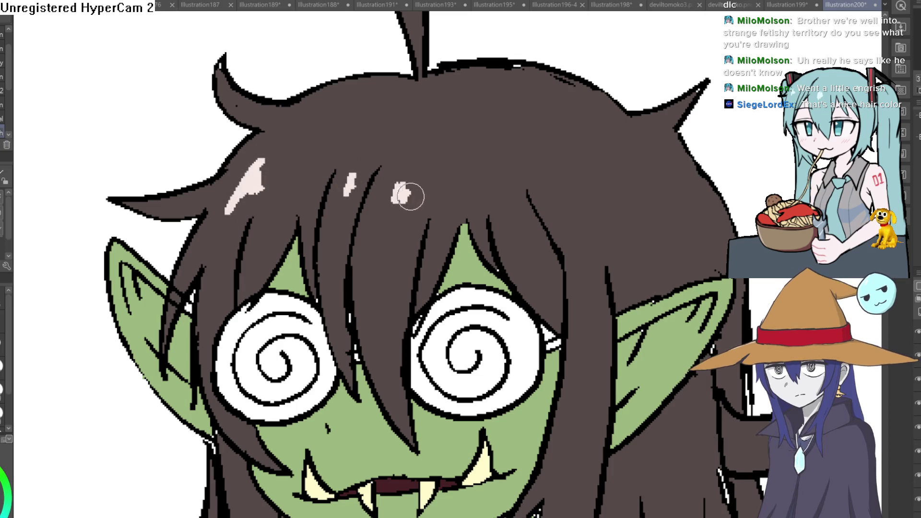
left_click_drag(504, 172, 508, 184)
mouse_move(565, 166)
left_mouse_down()
mouse_move(619, 168)
mouse_move(613, 148)
mouse_move(576, 175)
left_mouse_up()
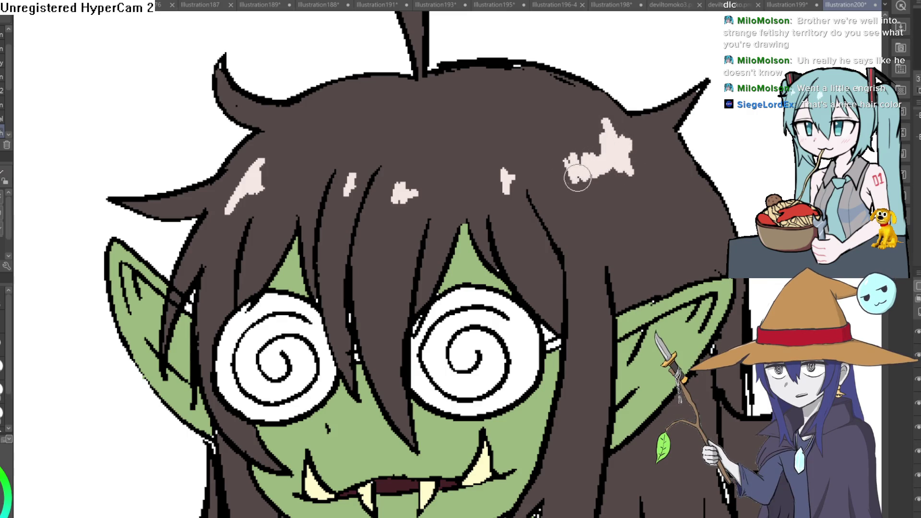
mouse_move(356, 177)
left_mouse_down()
mouse_move(352, 185)
mouse_move(343, 160)
left_mouse_up()
mouse_move(287, 184)
left_mouse_down()
mouse_move(288, 191)
mouse_move(280, 177)
left_mouse_up()
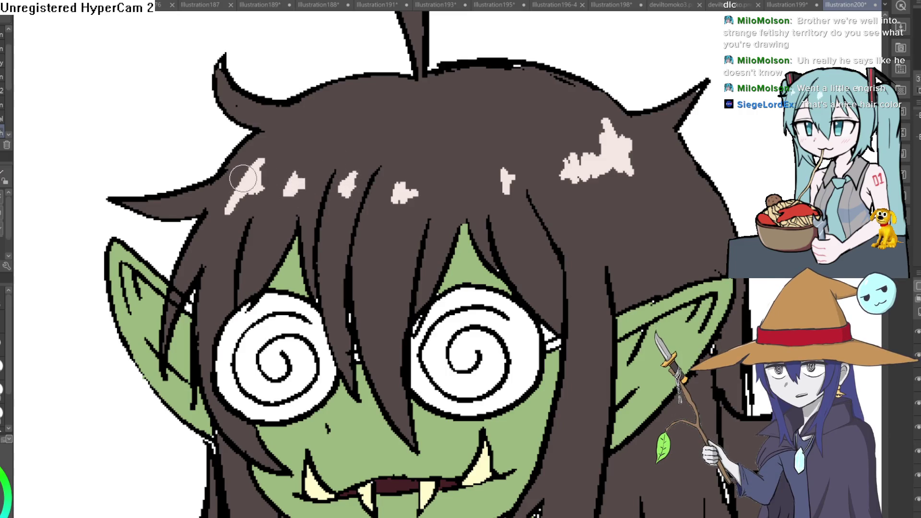
key("ctrl+minus")
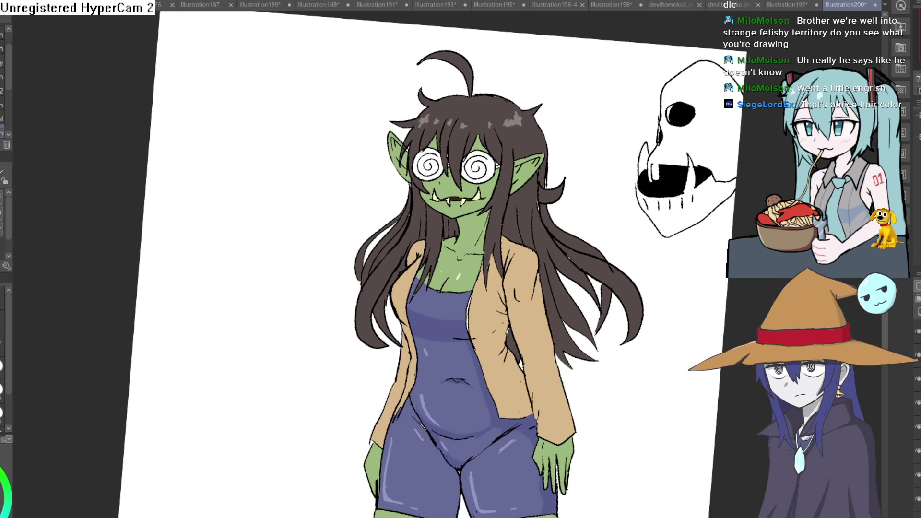
left_click_drag(707, 322, 650, 302)
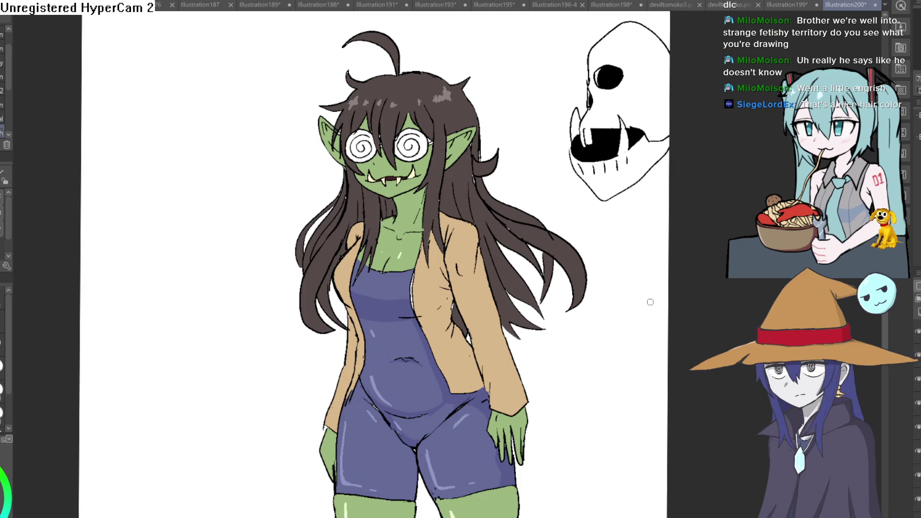
mouse_move(494, 208)
left_mouse_down()
mouse_move(441, 195)
mouse_move(484, 196)
left_mouse_up()
left_click_drag(569, 181, 545, 159)
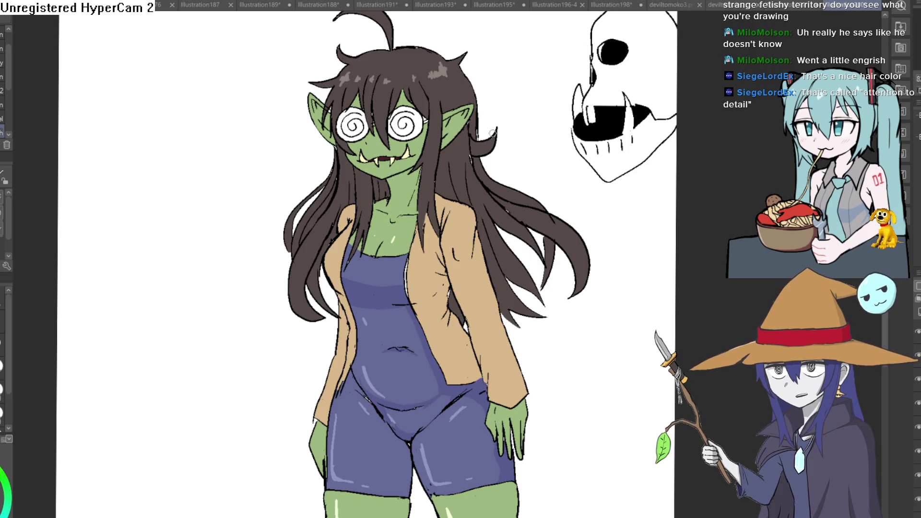
mouse_move(462, 184)
left_mouse_down()
mouse_move(472, 165)
mouse_move(509, 186)
left_mouse_up()
scroll(509, 187, "down", 2)
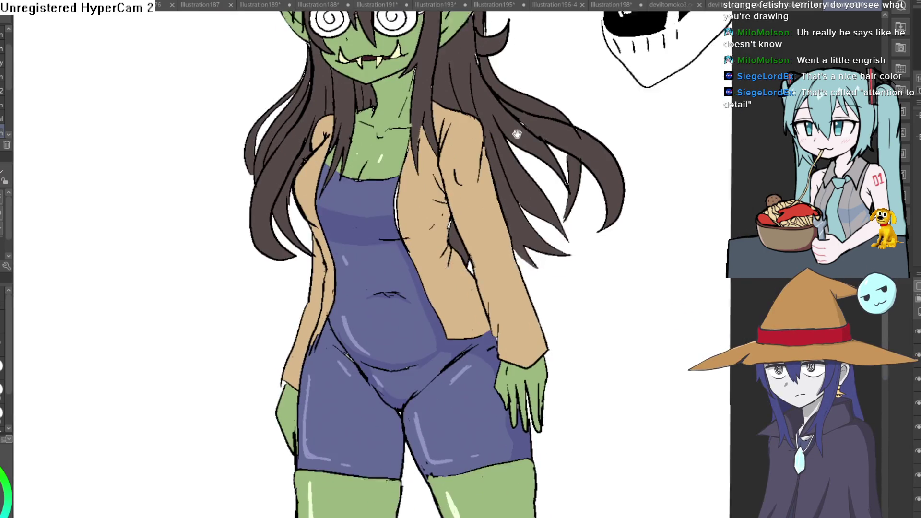
mouse_move(523, 156)
left_mouse_down()
mouse_move(502, 186)
mouse_move(521, 295)
left_mouse_up()
scroll(502, 185, "down", 1)
scroll(503, 185, "up", 3)
scroll(517, 279, "down", 1)
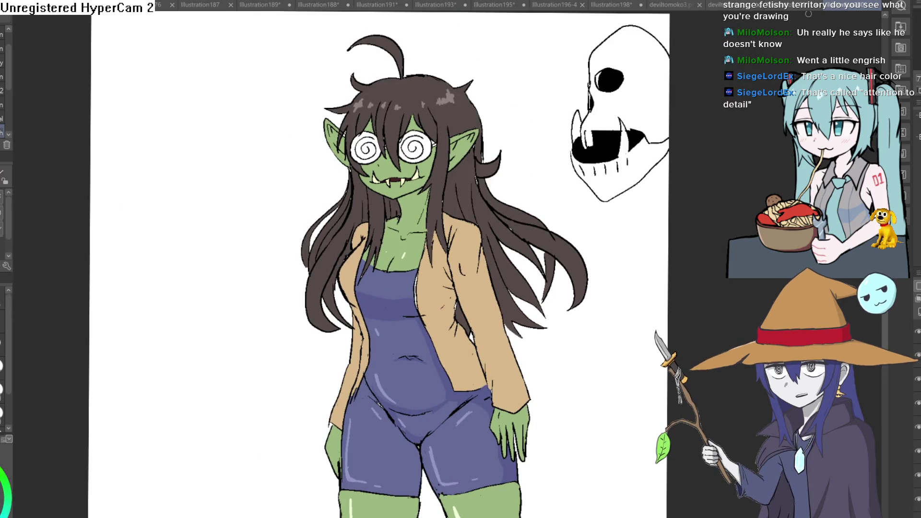
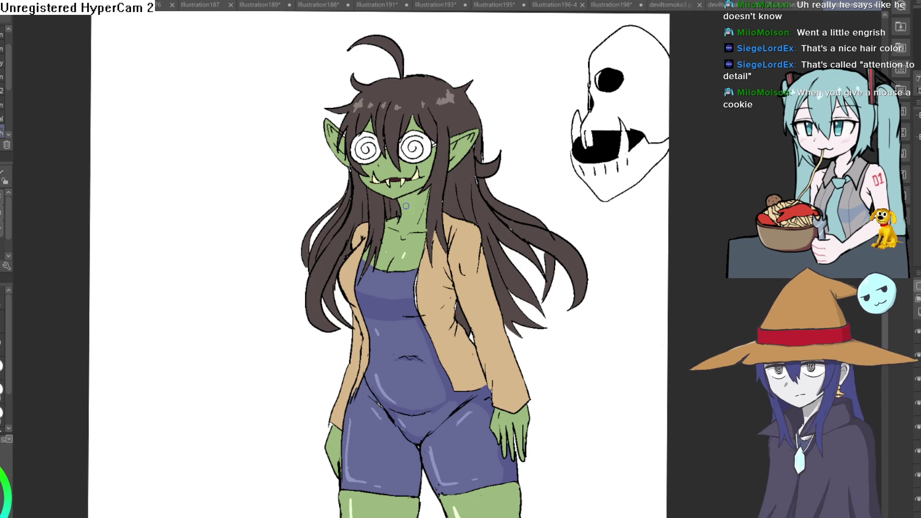
On the top layer, paint a short and a long dark brown strand on the hair
key("ctrl+e")
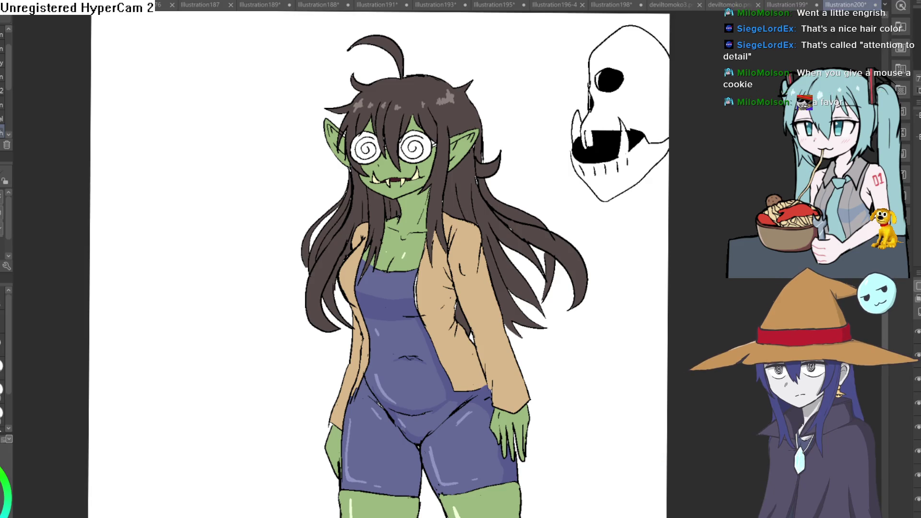
scroll(452, 206, "up", 5)
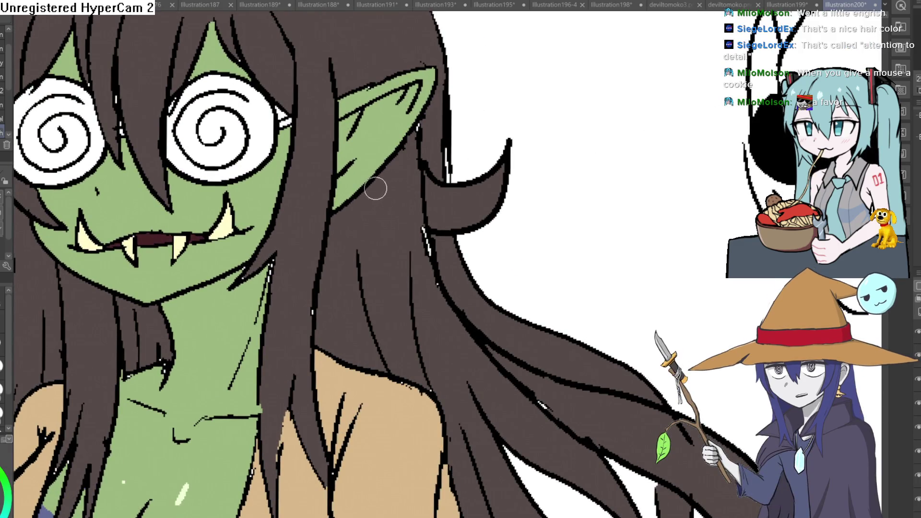
left_click_drag(358, 249, 355, 219)
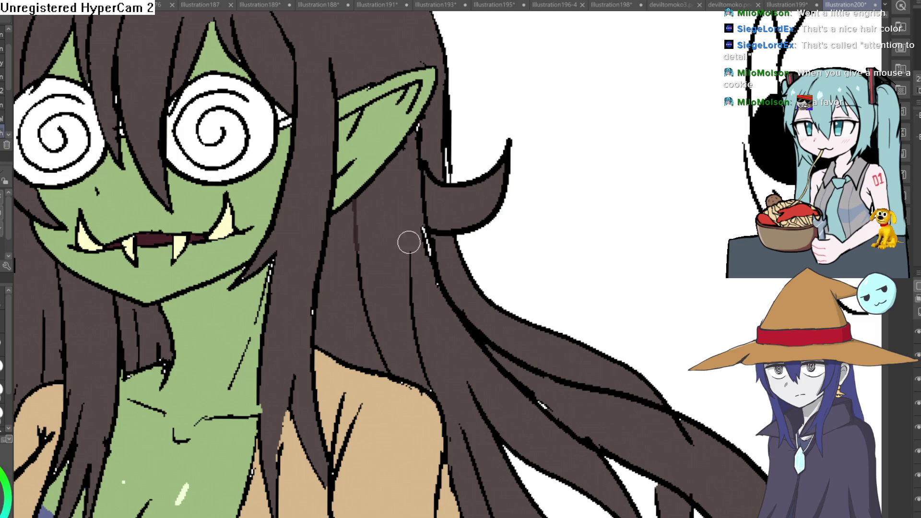
left_click_drag(414, 230, 460, 406)
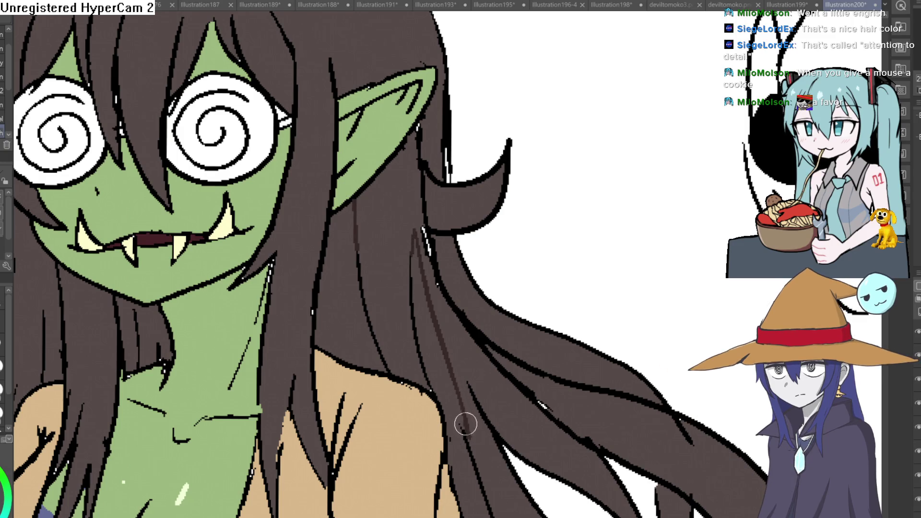
Fill two hair strips beside the face and neck with darker brown
key("g")
left_click(445, 331)
left_click(354, 298)
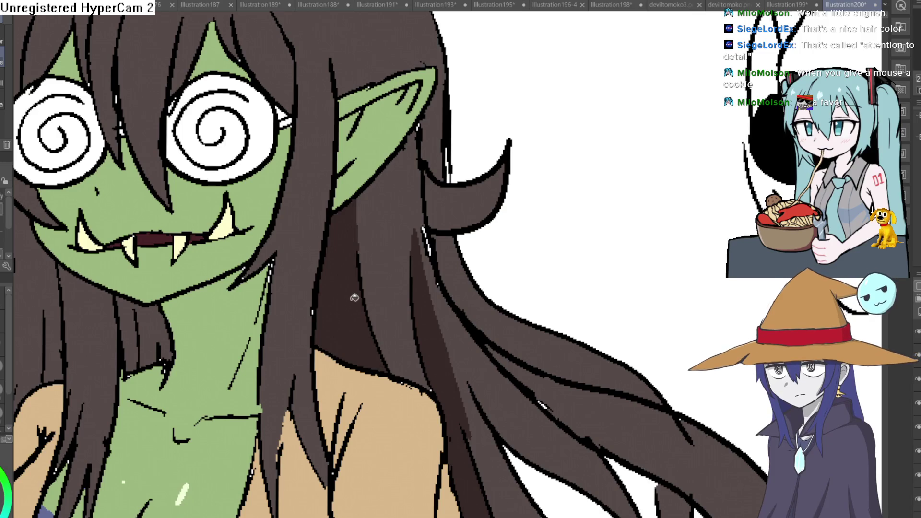
scroll(354, 298, "down", 3)
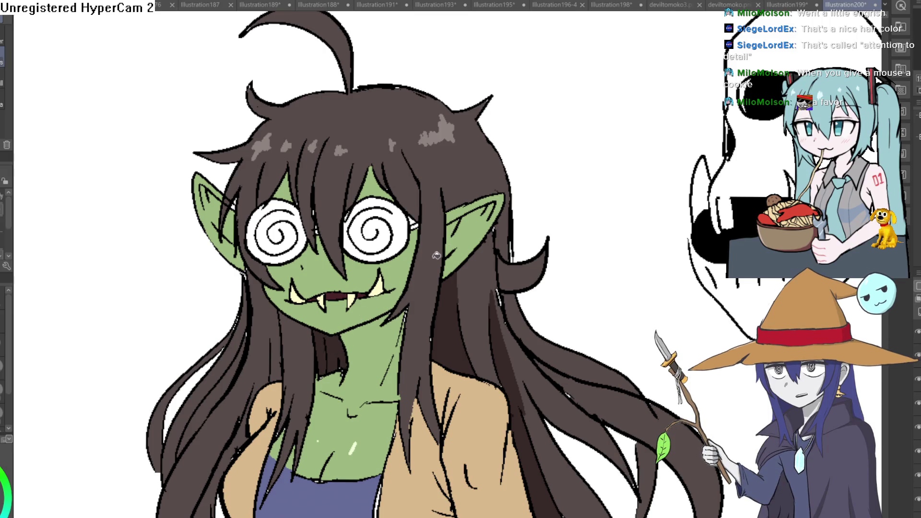
Paint a dark shadow strand down the hair from the goblin's ear
scroll(458, 248, "down", 3)
scroll(468, 259, "up", 2)
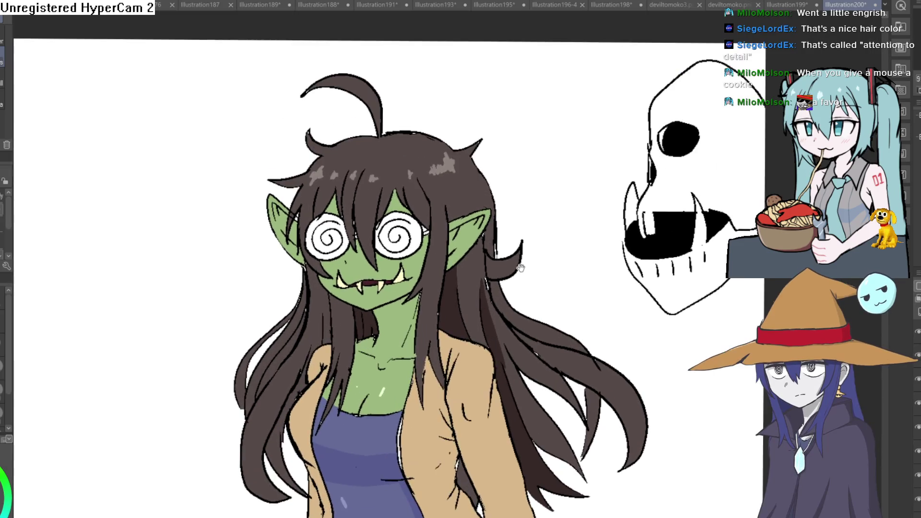
left_click_drag(533, 277, 529, 241)
scroll(529, 241, "down", 3)
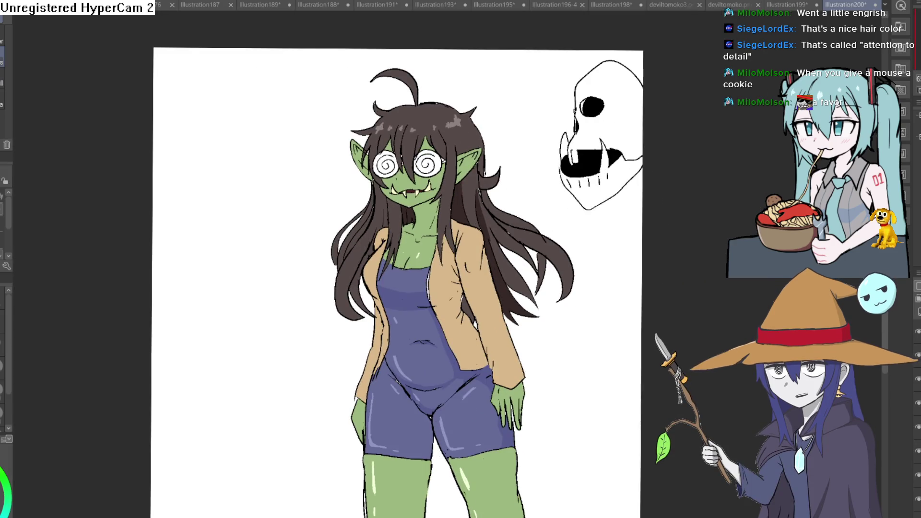
scroll(398, 220, "up", 3)
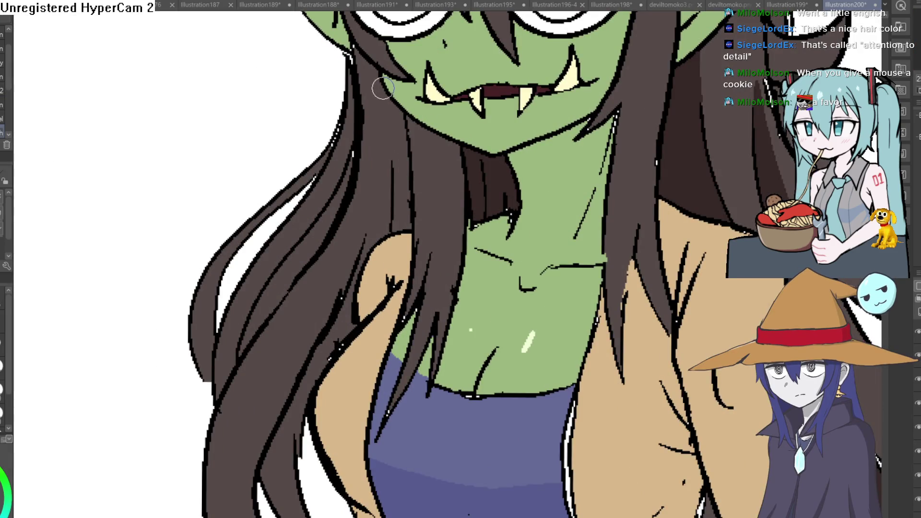
key("g")
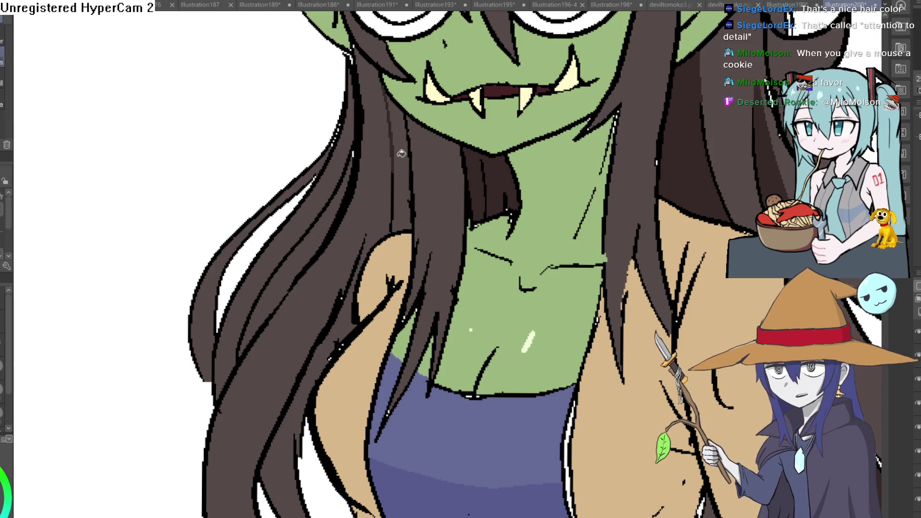
scroll(606, 273, "down", 5)
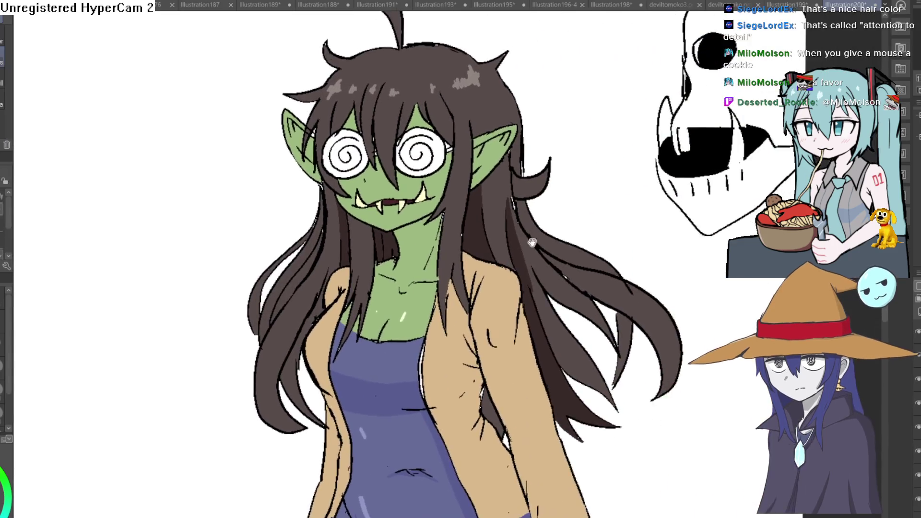
scroll(606, 273, "down", 2)
scroll(318, 161, "up", 5)
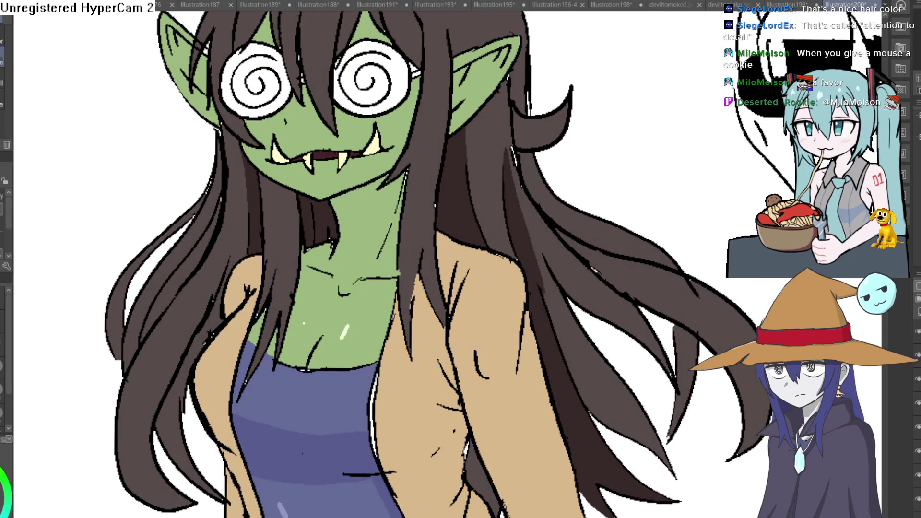
left_click_drag(499, 144, 521, 164)
mouse_move(517, 114)
left_mouse_down()
mouse_move(506, 233)
mouse_move(499, 115)
left_mouse_up()
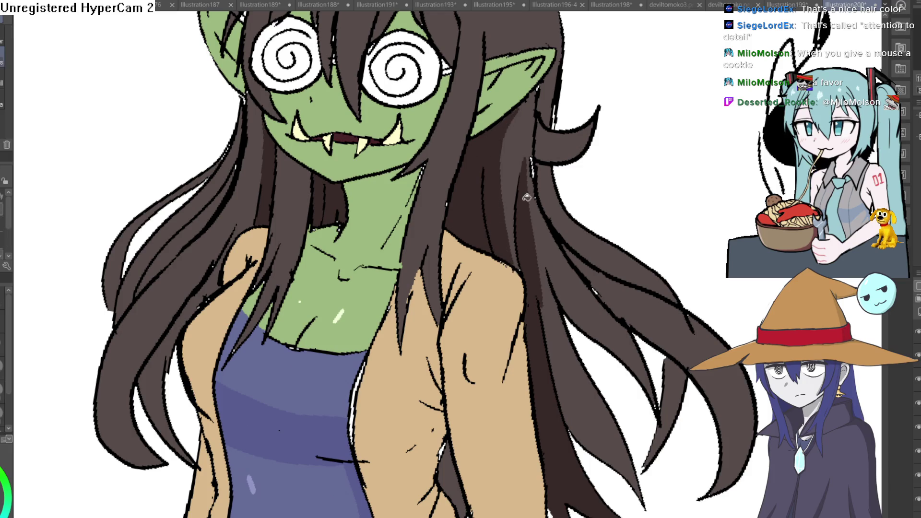
Zoom in and paint a darker strand along the hair beside the eye
scroll(596, 203, "down", 3)
mouse_move(597, 203)
left_mouse_down()
mouse_move(591, 139)
mouse_move(593, 219)
left_mouse_up()
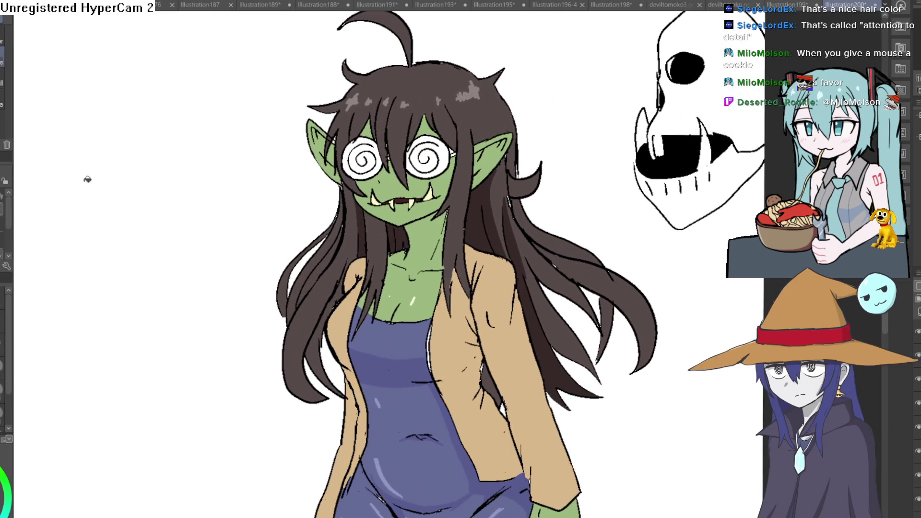
left_click(462, 126)
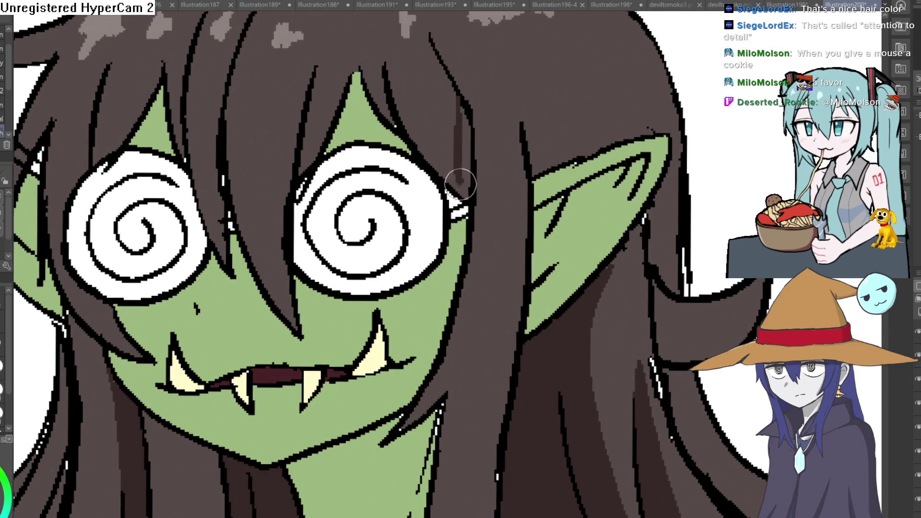
left_click_drag(466, 193, 439, 68)
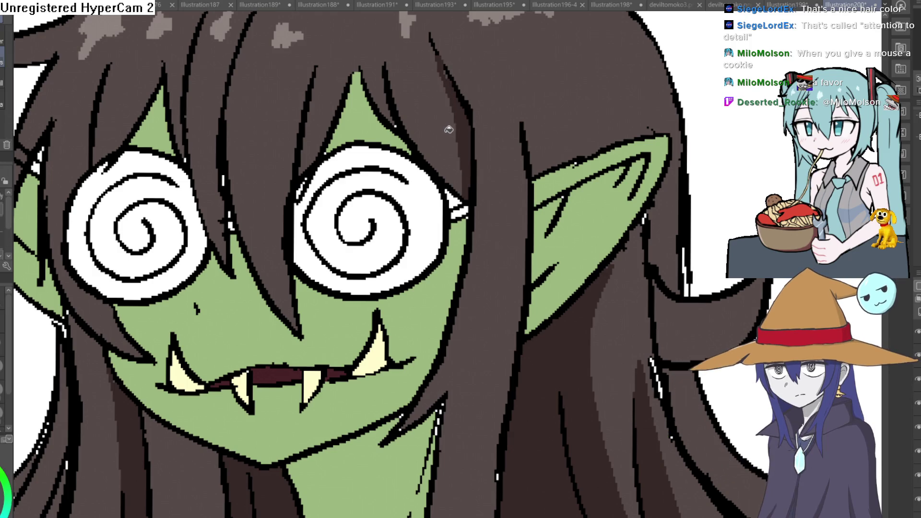
key("ctrl+minus")
left_click_drag(591, 167, 532, 181)
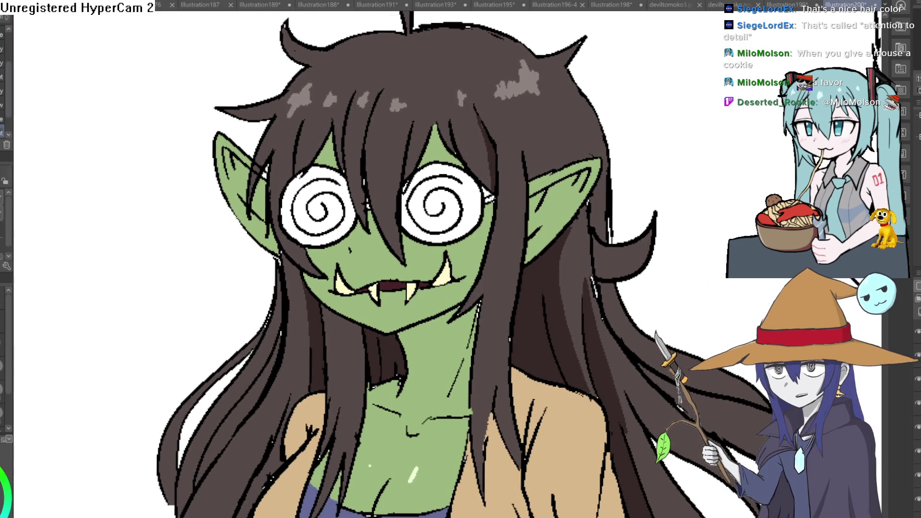
key("ctrl+minus")
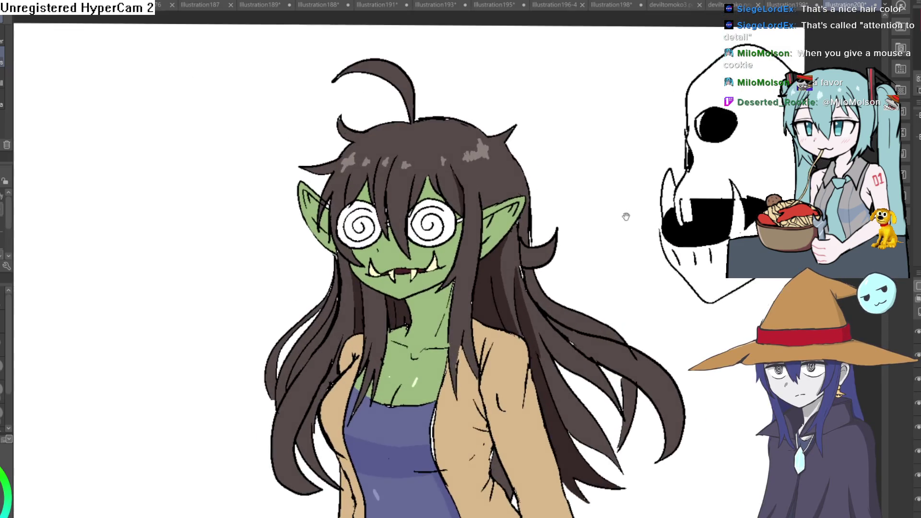
left_click_drag(625, 214, 622, 183)
scroll(615, 168, "down", 2)
scroll(607, 178, "up", 2)
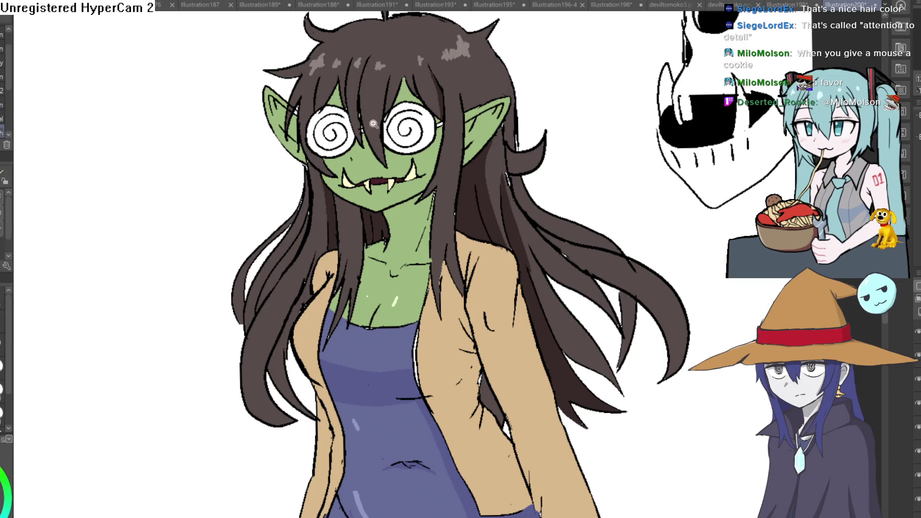
scroll(355, 144, "up", 3)
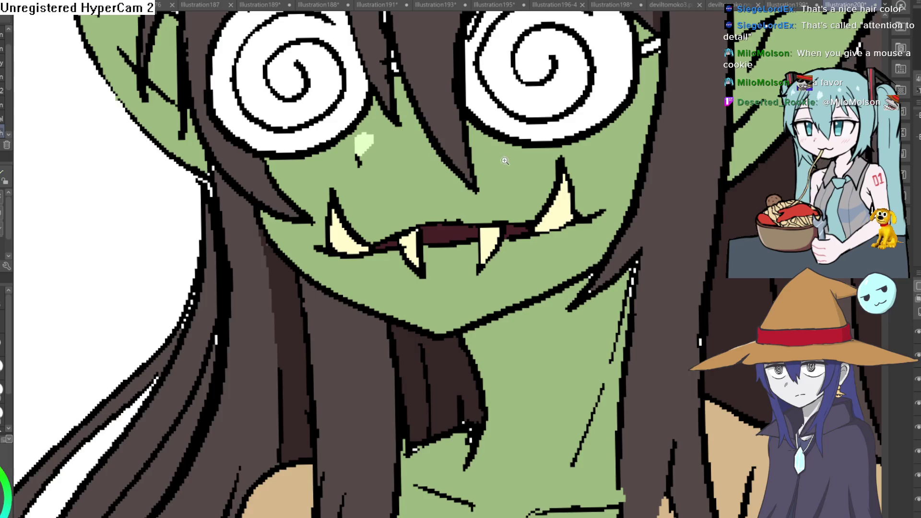
Repaint the light-green highlight on the goblin's cheek, then undo it
scroll(362, 145, "down", 5)
scroll(470, 103, "up", 3)
scroll(470, 103, "up", 4)
mouse_move(319, 144)
left_mouse_down()
mouse_move(318, 154)
mouse_move(332, 130)
mouse_move(329, 151)
left_mouse_up()
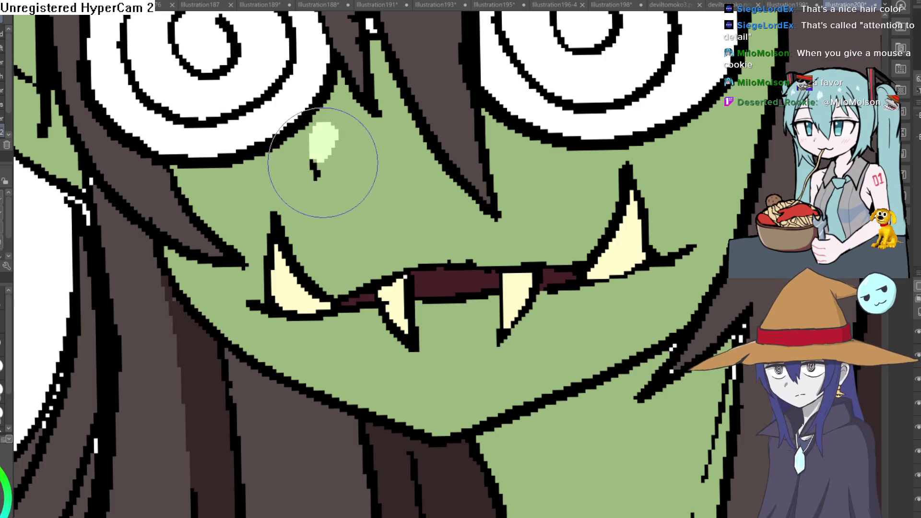
scroll(430, 146, "down", 3)
left_click_drag(430, 147, 503, 163)
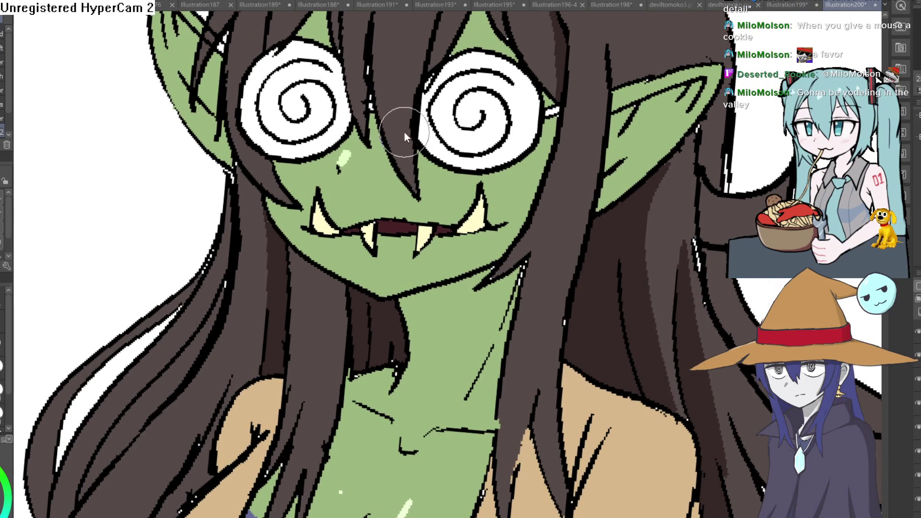
key("ctrl+z")
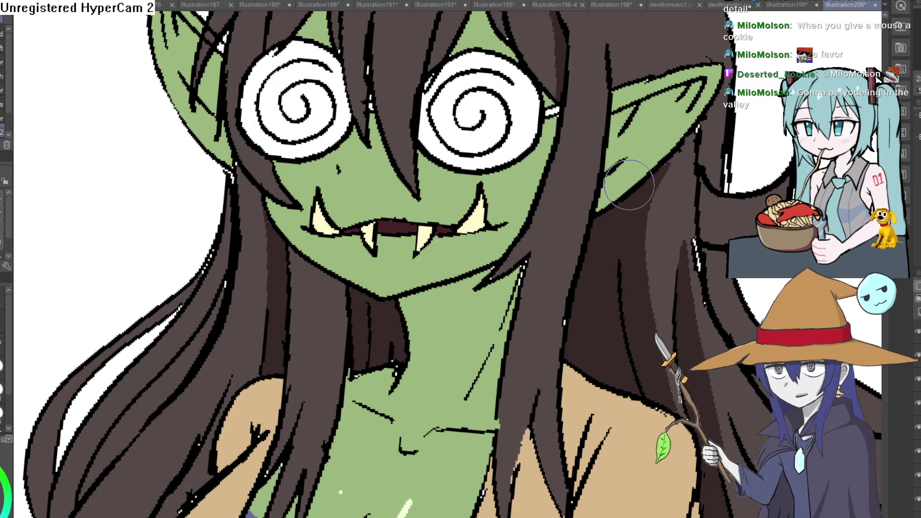
Switch to the brush and paint a reddish zigzag stroke across the jacket
scroll(628, 183, "down", 5)
scroll(525, 232, "up", 1)
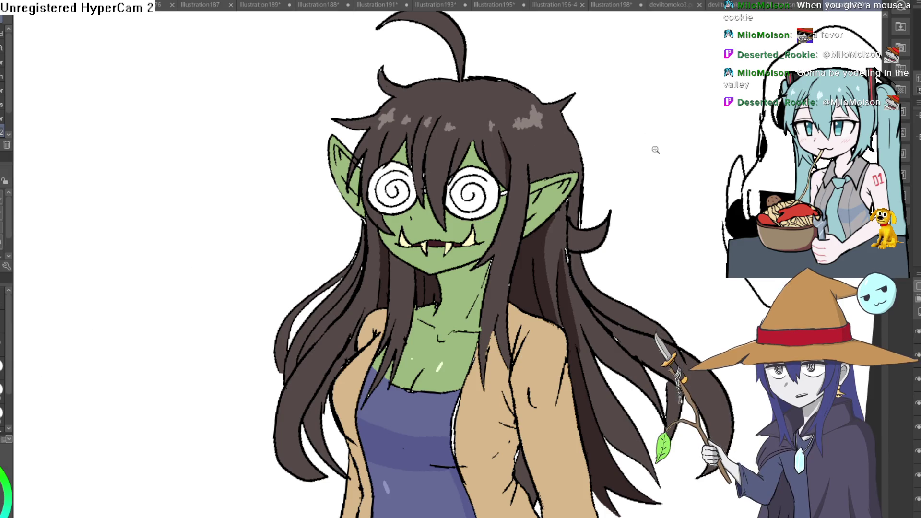
scroll(656, 150, "down", 3)
mouse_move(656, 149)
left_mouse_down()
mouse_move(574, 129)
mouse_move(540, 189)
left_mouse_up()
scroll(574, 130, "up", 5)
scroll(537, 185, "down", 1)
scroll(525, 238, "up", 2)
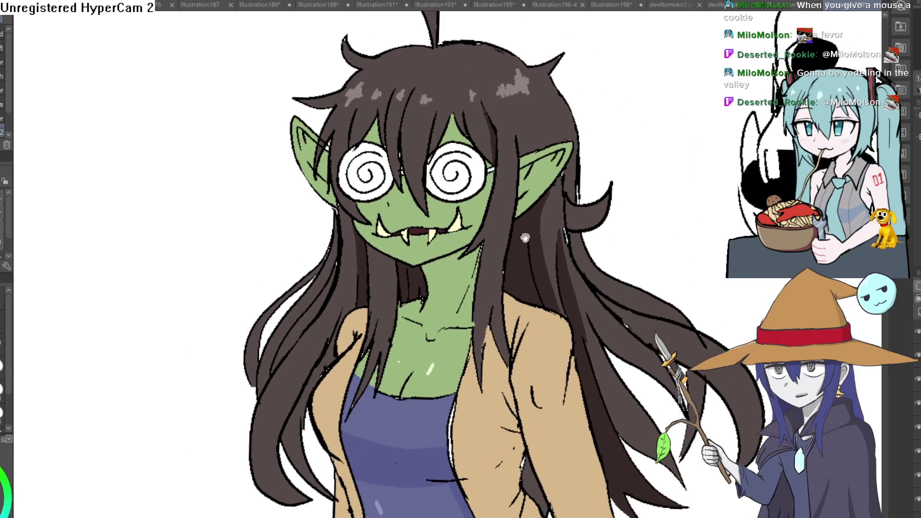
key("e")
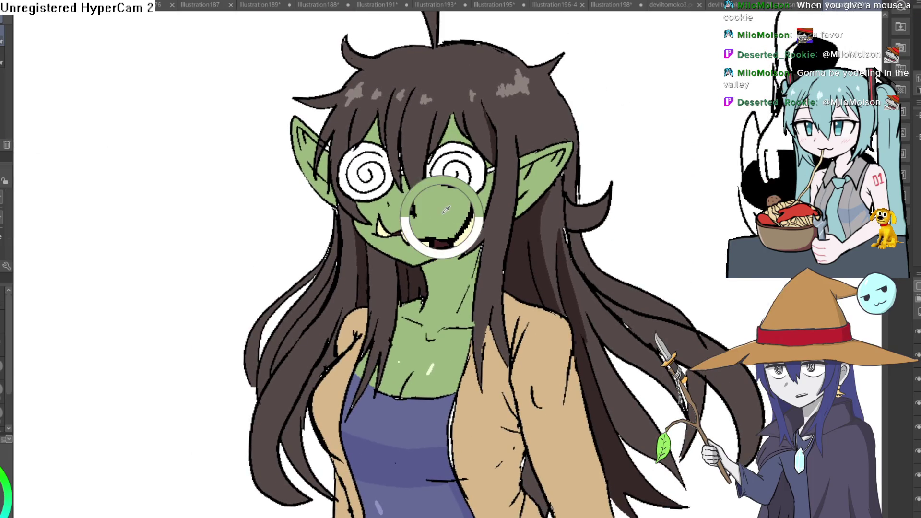
key("g")
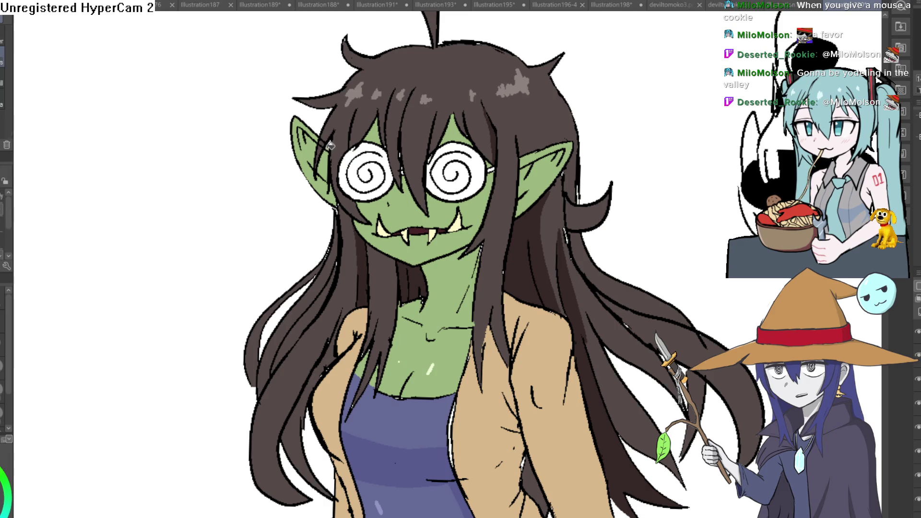
scroll(429, 112, "up", 2)
scroll(342, 154, "down", 2)
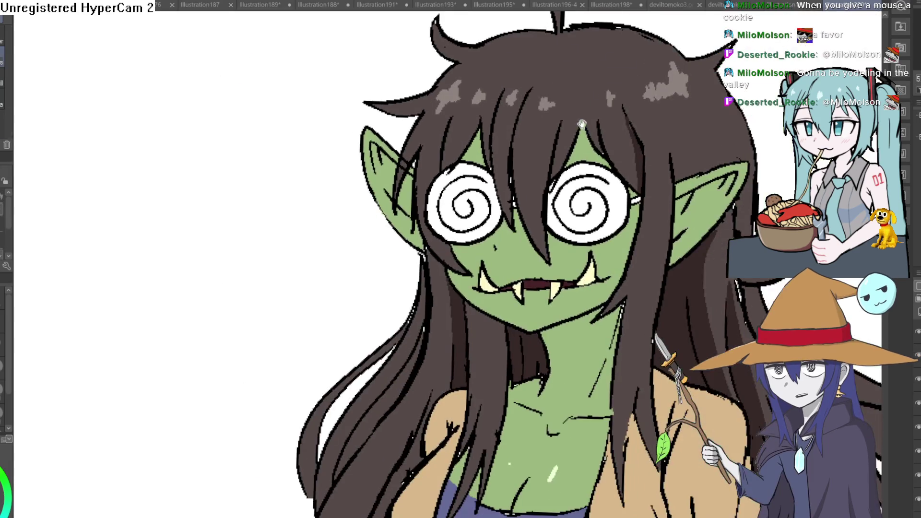
scroll(703, 198, "down", 2)
scroll(616, 144, "down", 2)
scroll(221, 241, "up", 4)
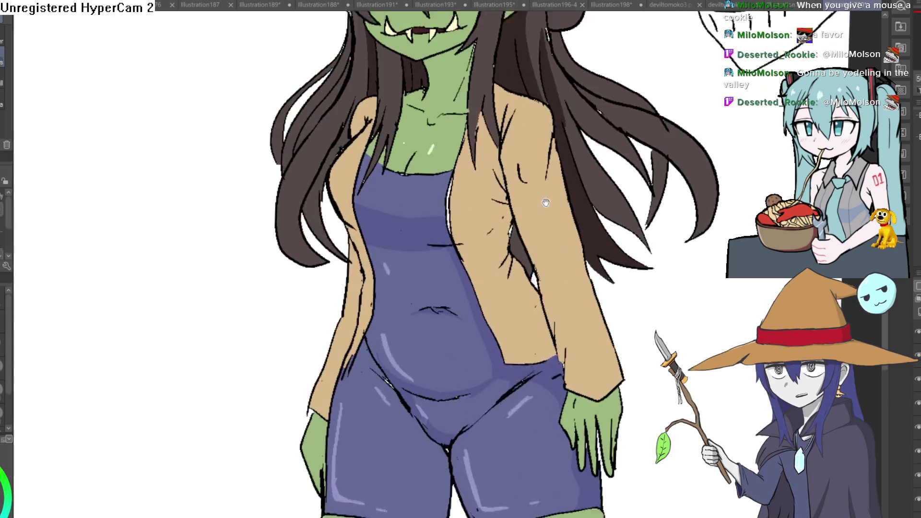
key("p")
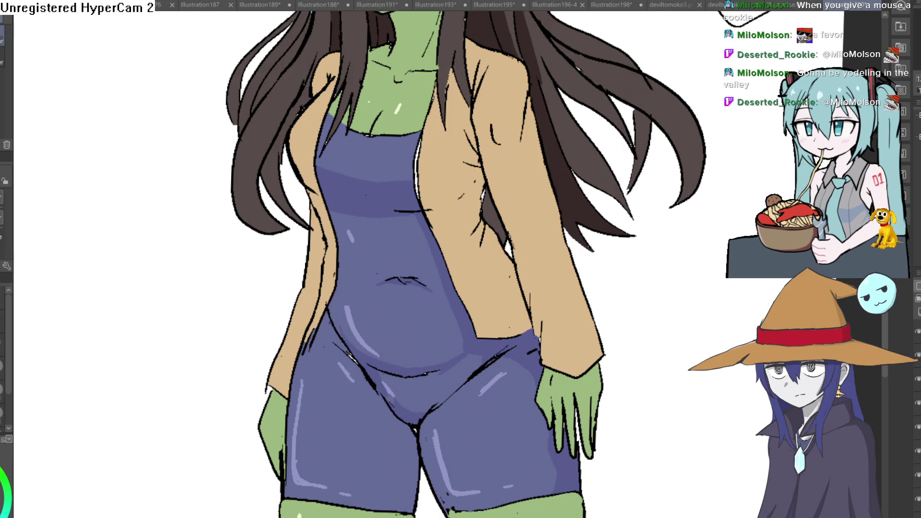
key("b")
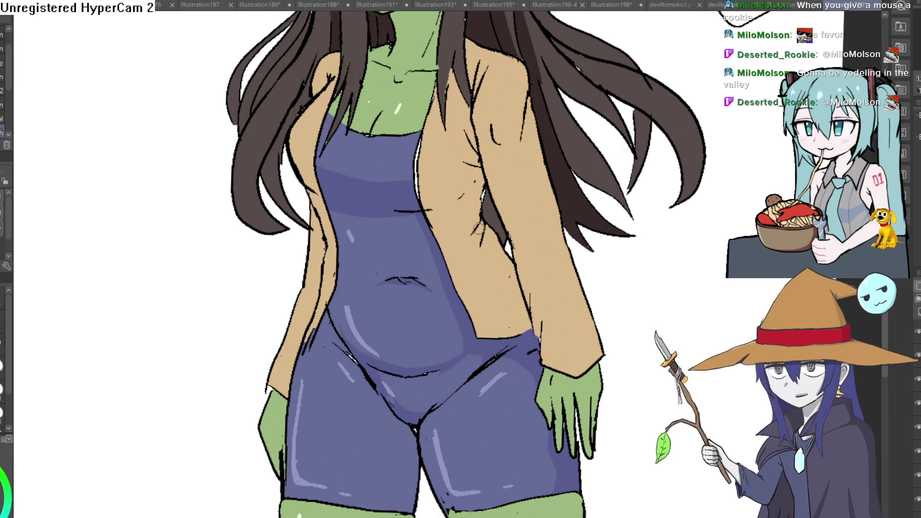
left_click_drag(464, 251, 500, 253)
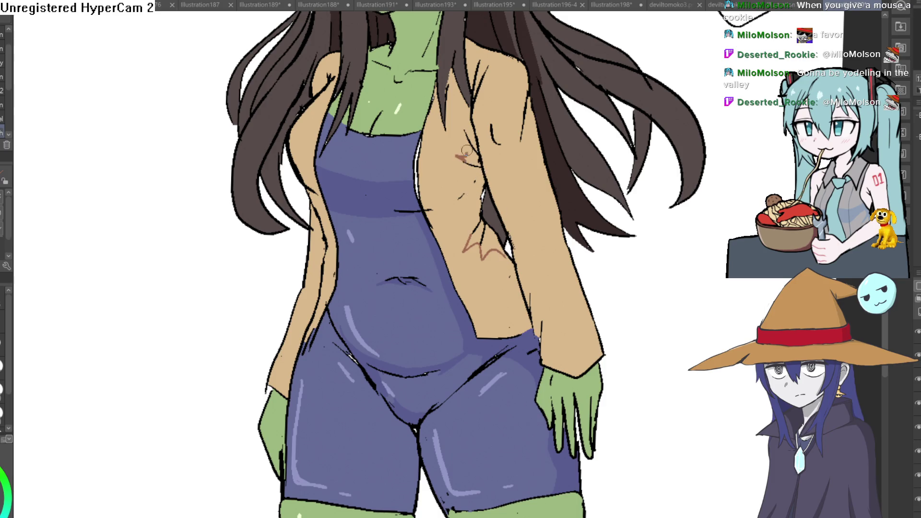
Try reddish-brown strokes down the jacket and shoulder, then undo the red streak
left_click_drag(477, 191, 474, 226)
key("e")
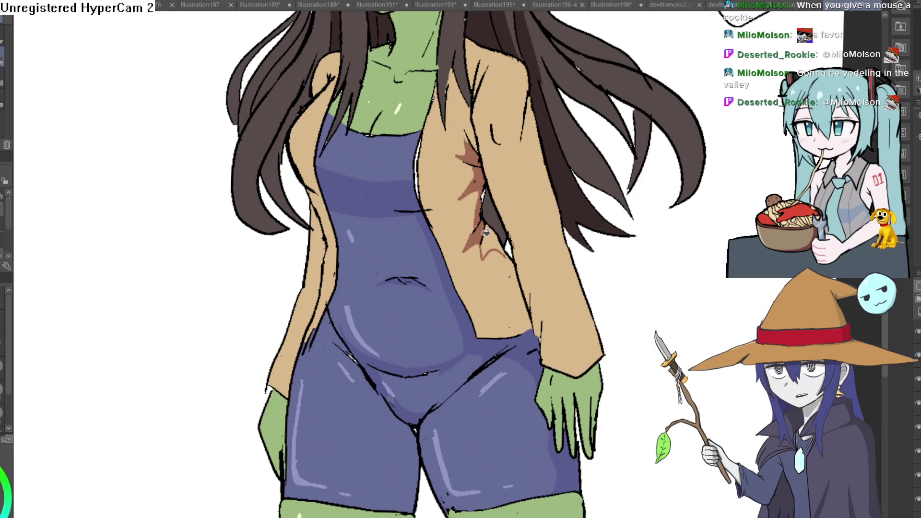
key("ctrl+0")
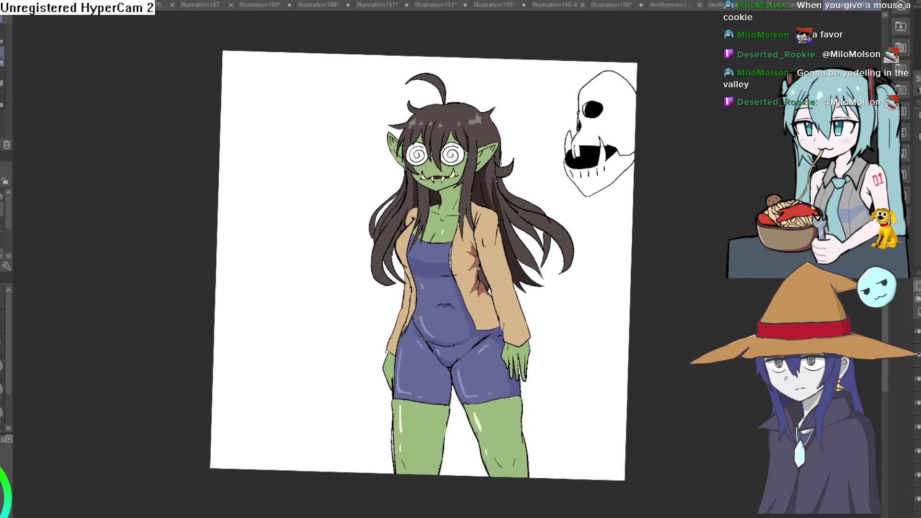
scroll(482, 247, "up", 5)
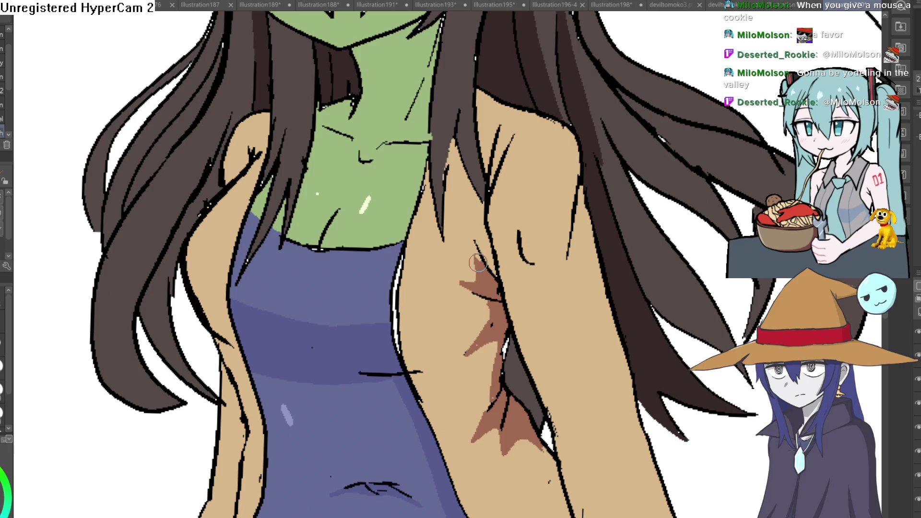
left_click_drag(478, 263, 462, 210)
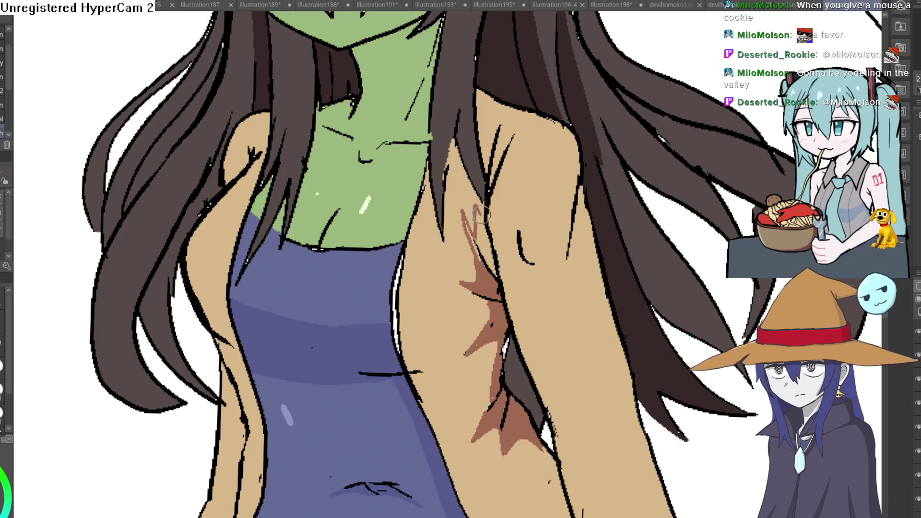
left_click_drag(521, 132, 498, 220)
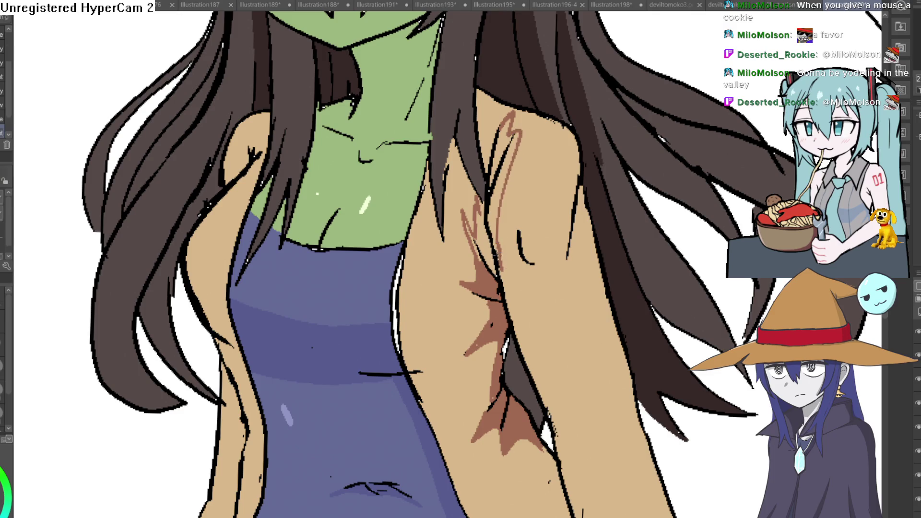
key("i")
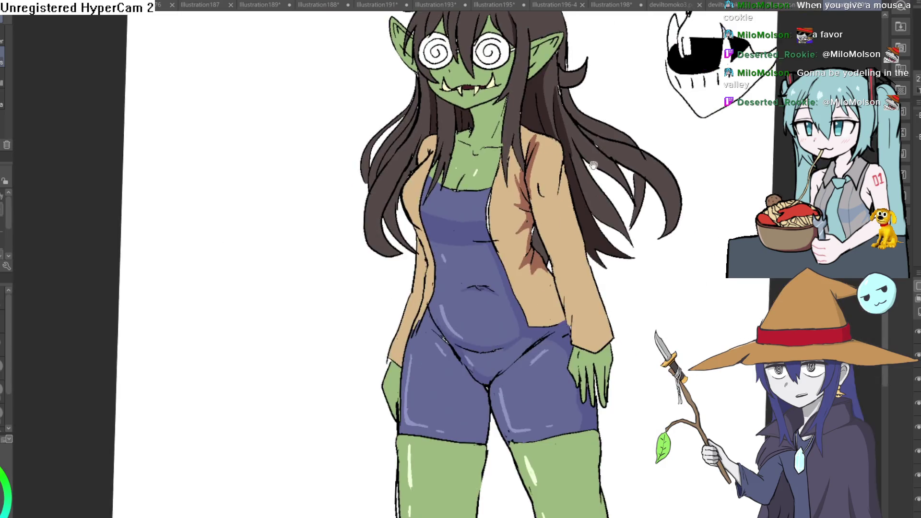
scroll(538, 126, "down", 5)
left_click_drag(585, 189, 565, 165)
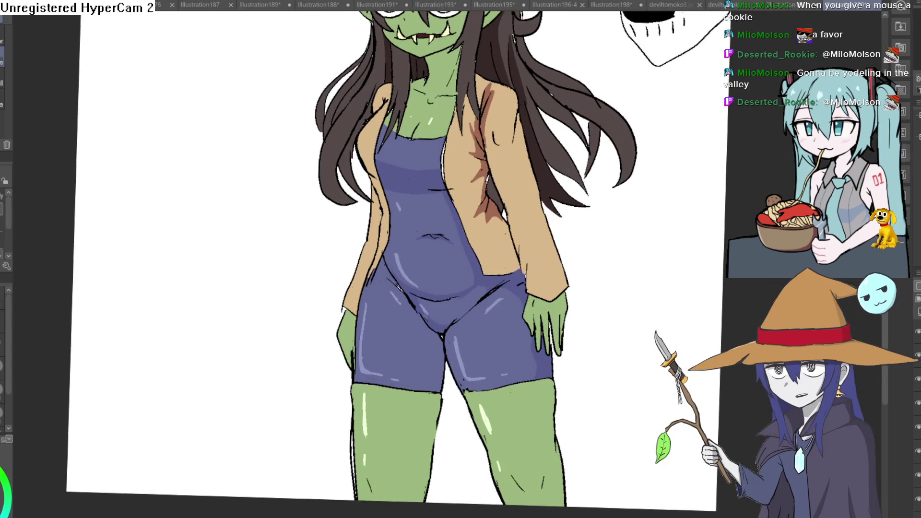
key("ctrl+z")
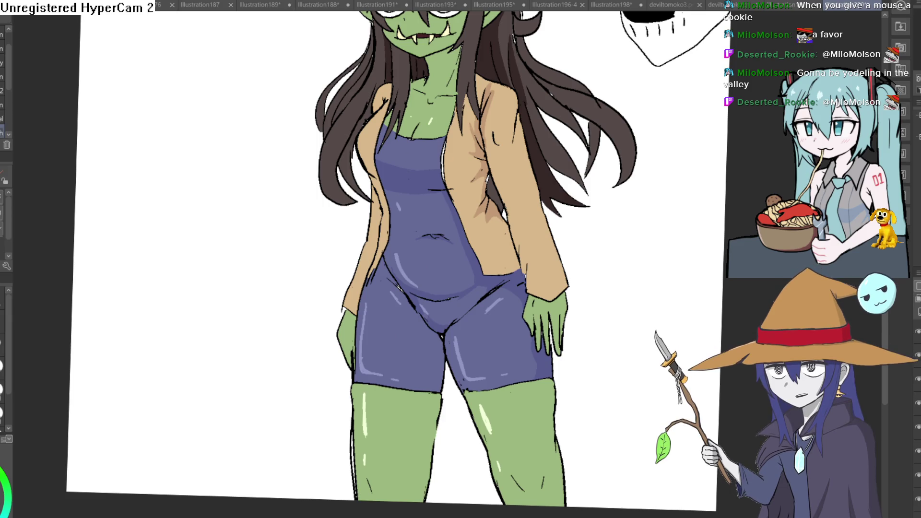
Fill the jacket's chest area with a darker tan shadow
scroll(410, 134, "up", 2)
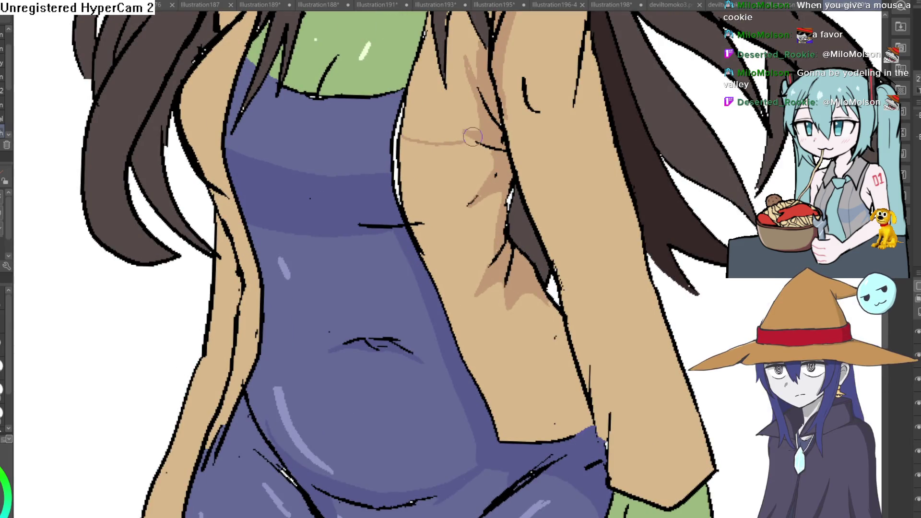
key("g")
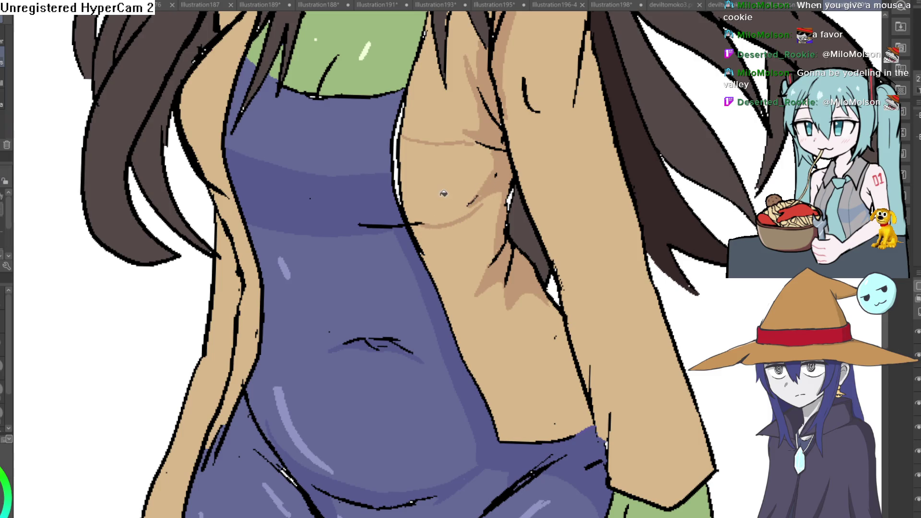
left_click(463, 165)
left_click_drag(461, 192, 504, 292)
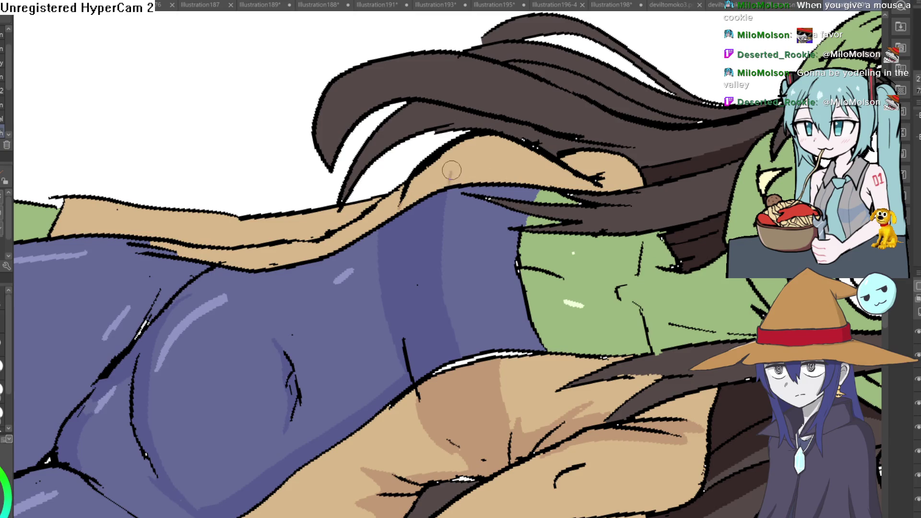
key("g")
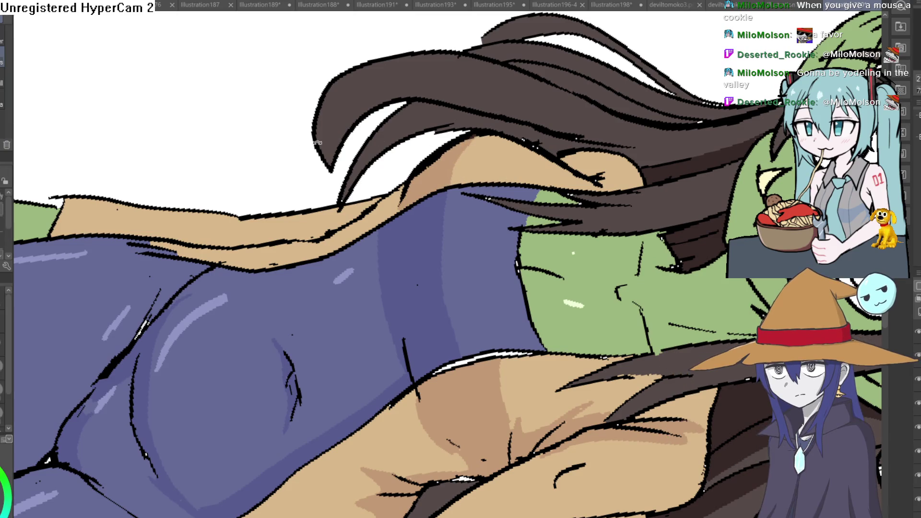
key("b")
left_click_drag(489, 124, 444, 192)
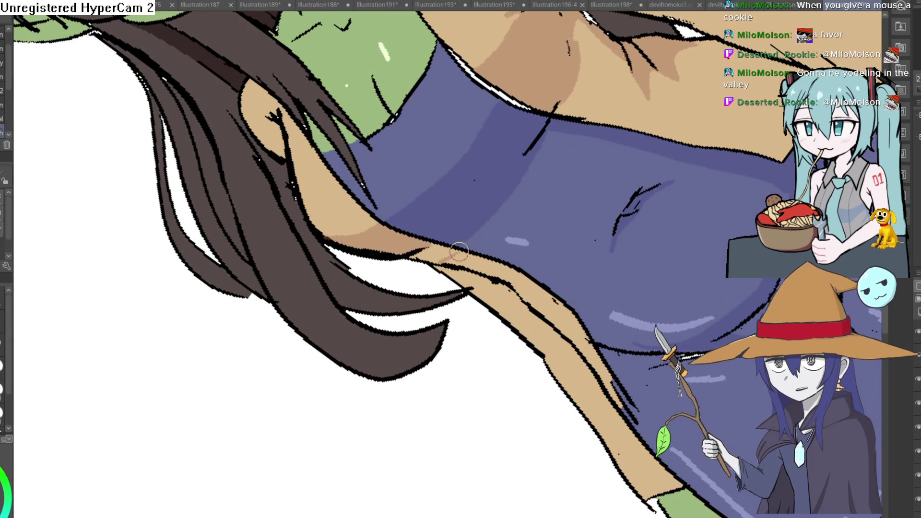
key("g")
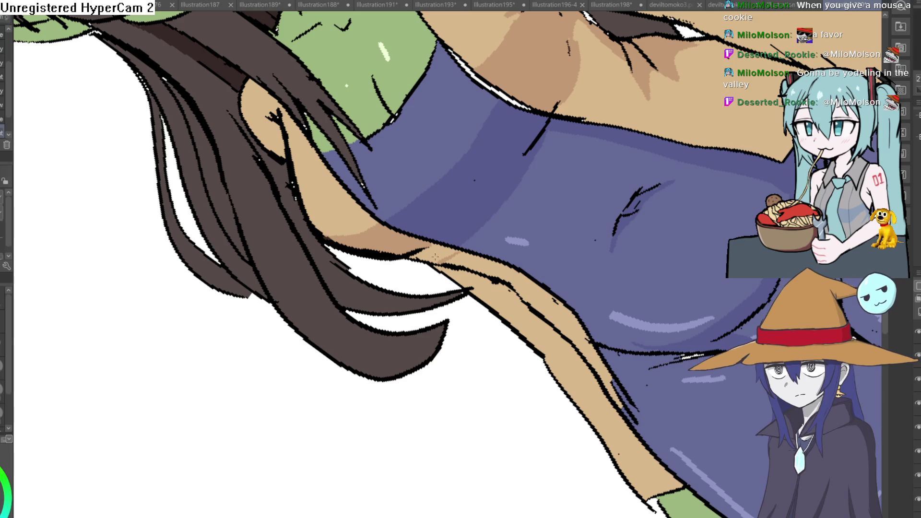
mouse_move(443, 209)
left_mouse_down()
mouse_move(619, 363)
mouse_move(592, 178)
left_mouse_up()
key("p")
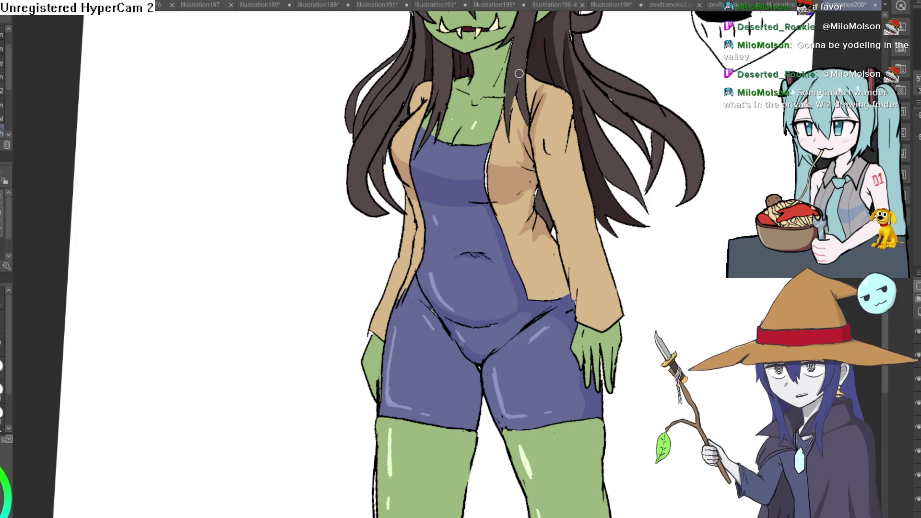
scroll(437, 92, "up", 3)
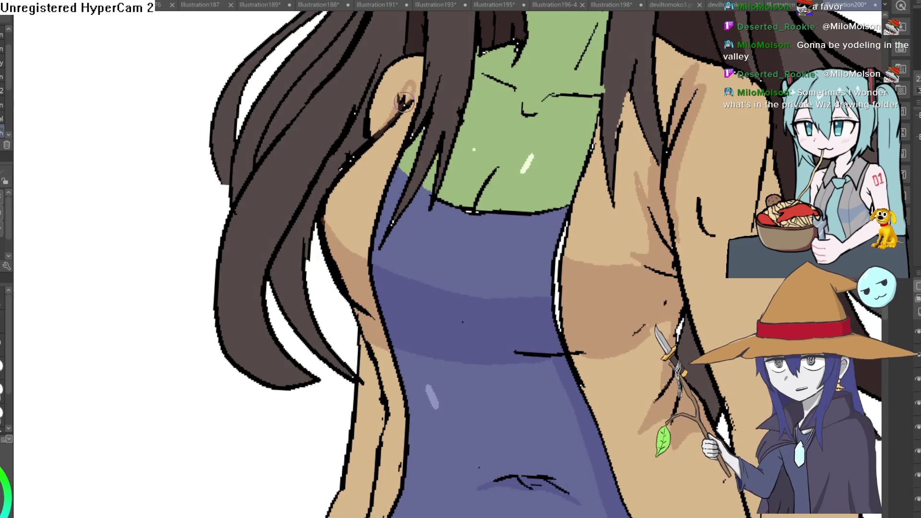
scroll(409, 95, "down", 5)
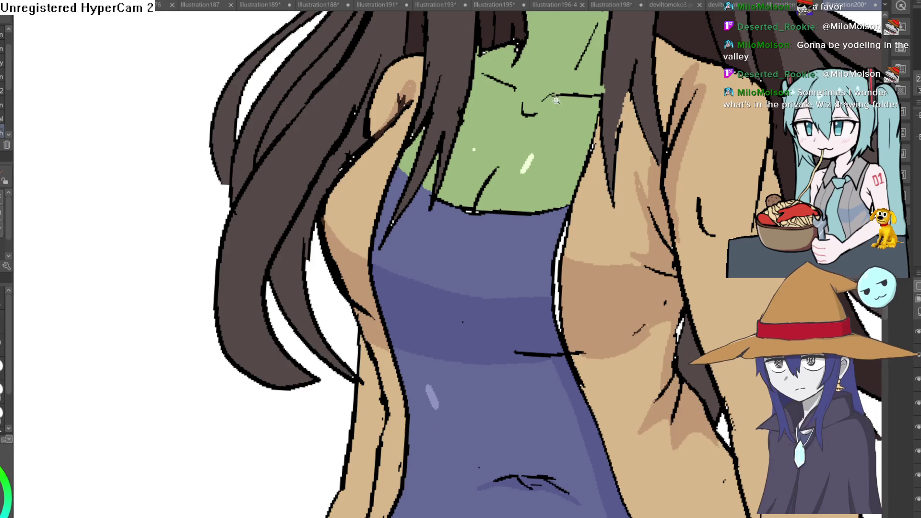
scroll(584, 182, "up", 5)
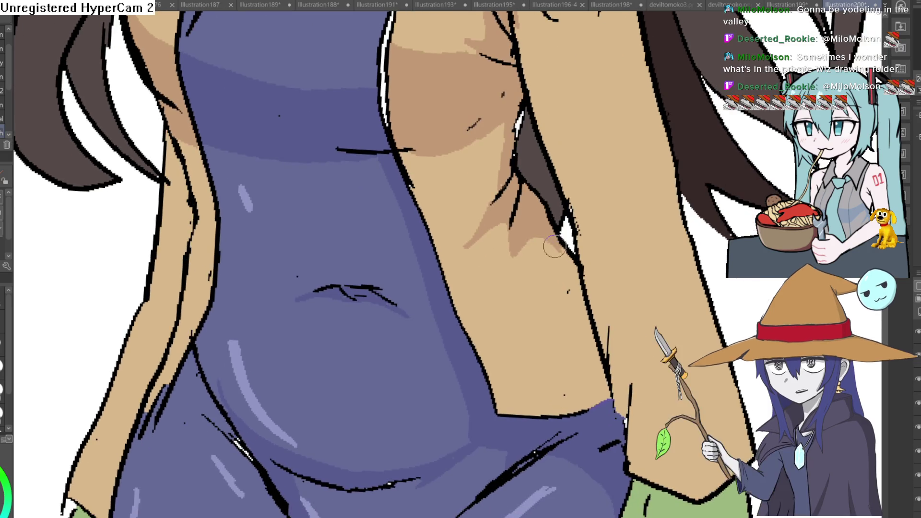
Shade the jacket side and both sleeve strips with darker tan
left_click_drag(551, 239, 582, 401)
key("g")
left_click(591, 375)
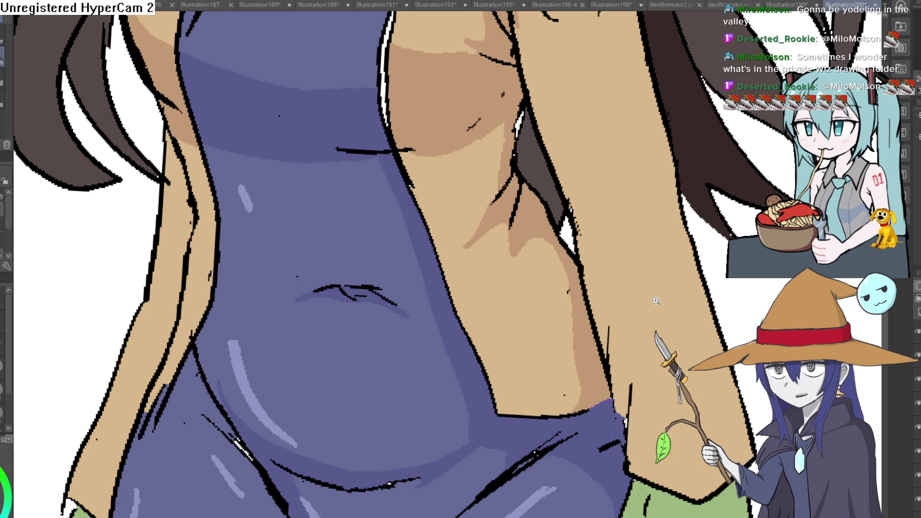
scroll(656, 301, "down", 5)
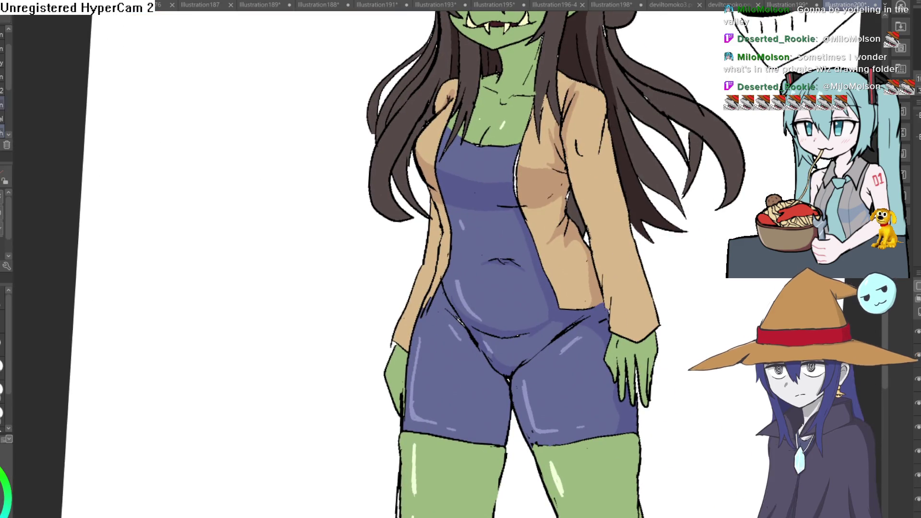
scroll(427, 138, "up", 5)
mouse_move(426, 138)
left_mouse_down()
mouse_move(440, 240)
mouse_move(435, 310)
left_mouse_up()
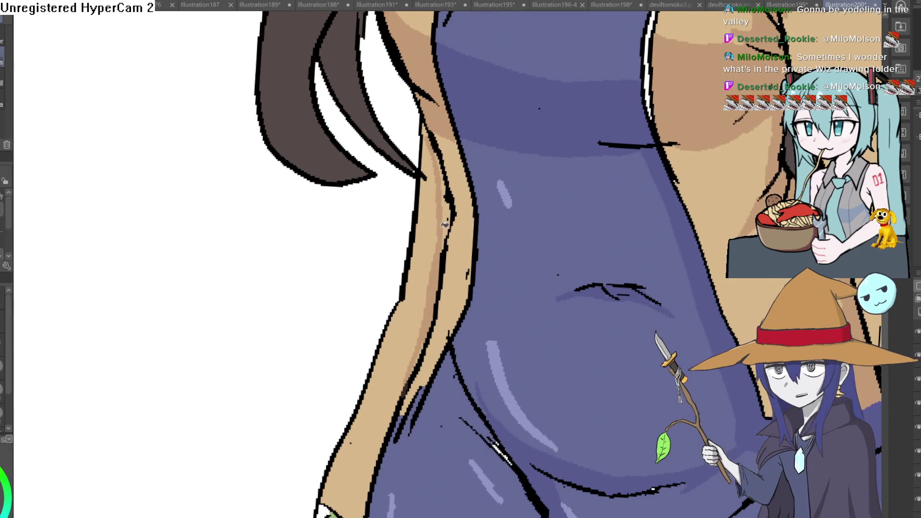
scroll(532, 217, "down", 3)
scroll(531, 217, "down", 4)
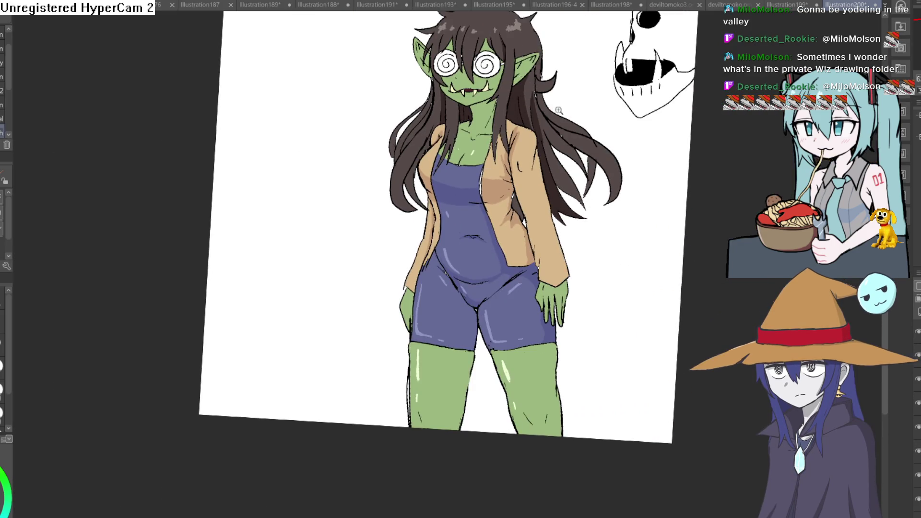
scroll(532, 153, "up", 6)
Add light brown fold lines on the jacket and a thin darker line near the sleeve
left_click_drag(523, 165, 514, 248)
left_click_drag(518, 182, 555, 203)
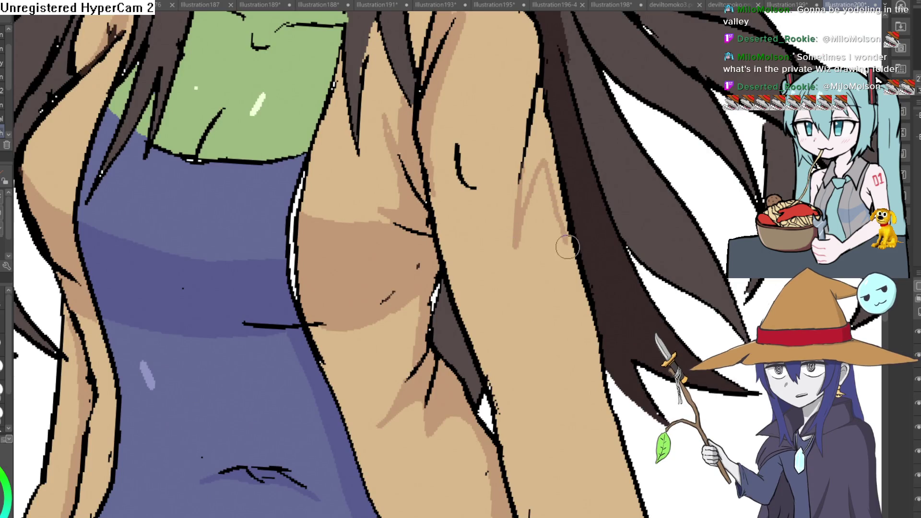
scroll(574, 173, "down", 3)
scroll(574, 173, "down", 5)
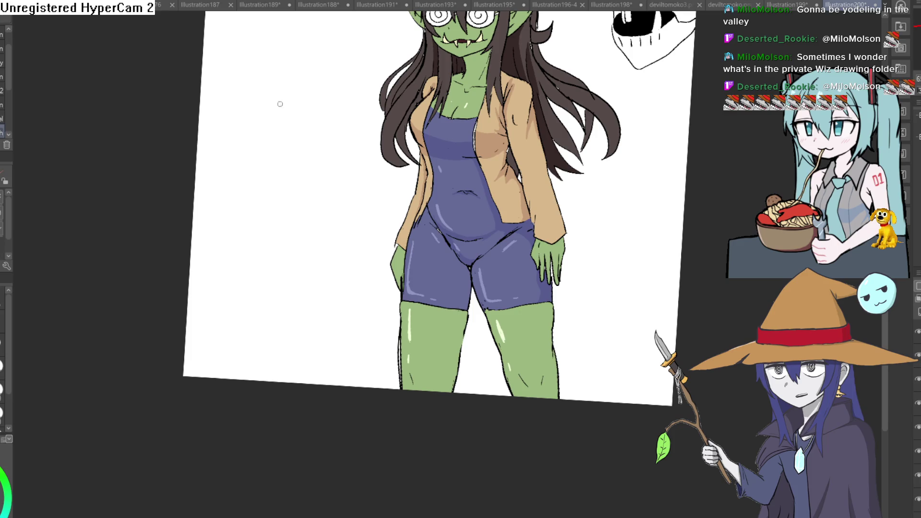
scroll(517, 206, "up", 5)
left_click_drag(482, 148, 479, 207)
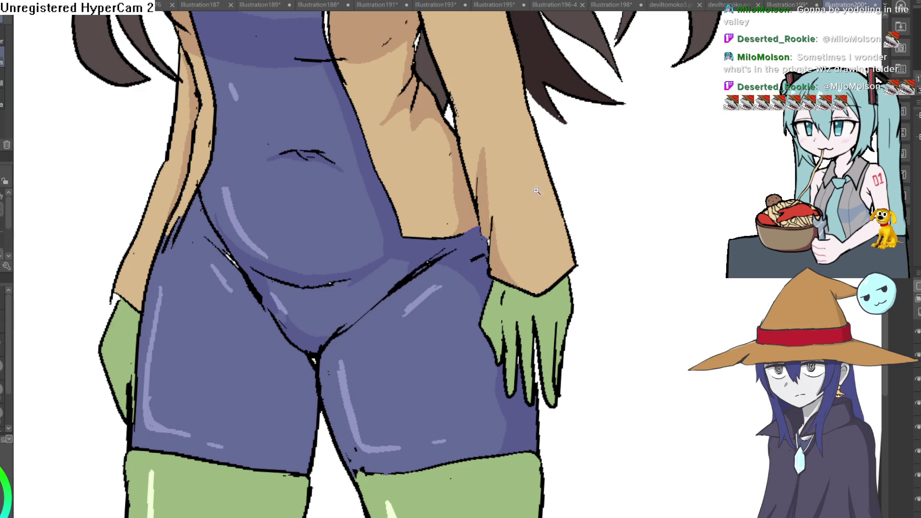
scroll(489, 213, "down", 5)
mouse_move(575, 242)
left_mouse_down()
mouse_move(554, 230)
mouse_move(551, 250)
left_mouse_up()
scroll(556, 230, "up", 3)
left_click_drag(565, 214, 585, 191)
scroll(576, 214, "down", 2)
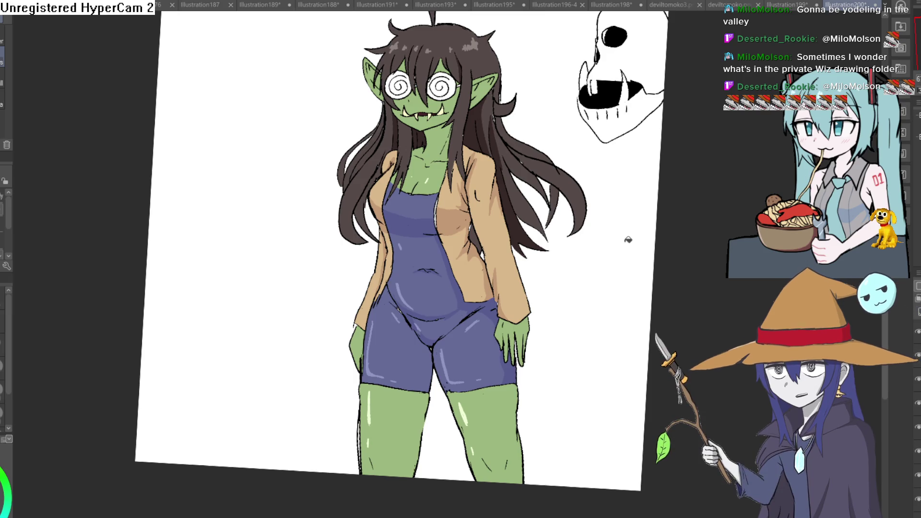
key("ctrl+alt+0")
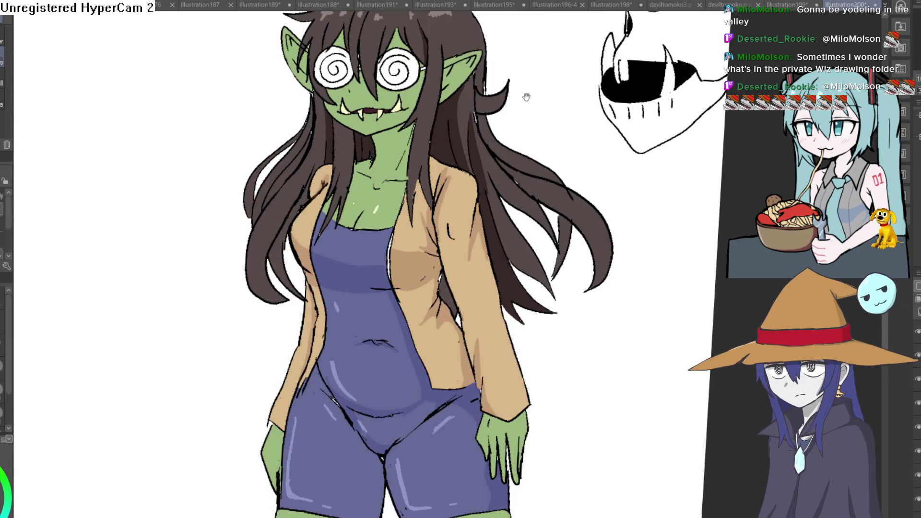
scroll(409, 101, "up", 4)
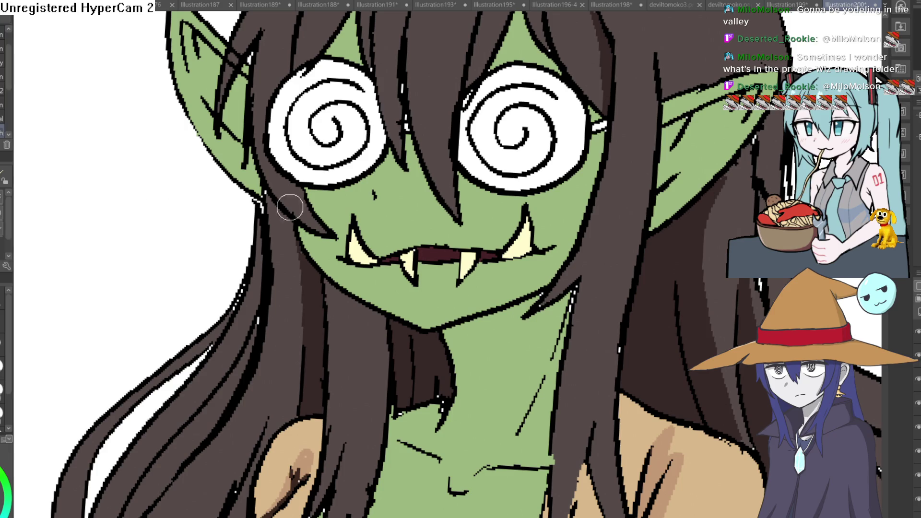
scroll(371, 179, "up", 4)
mouse_move(399, 207)
left_mouse_down()
mouse_move(394, 190)
mouse_move(364, 196)
mouse_move(400, 195)
left_mouse_up()
key("ctrl+z")
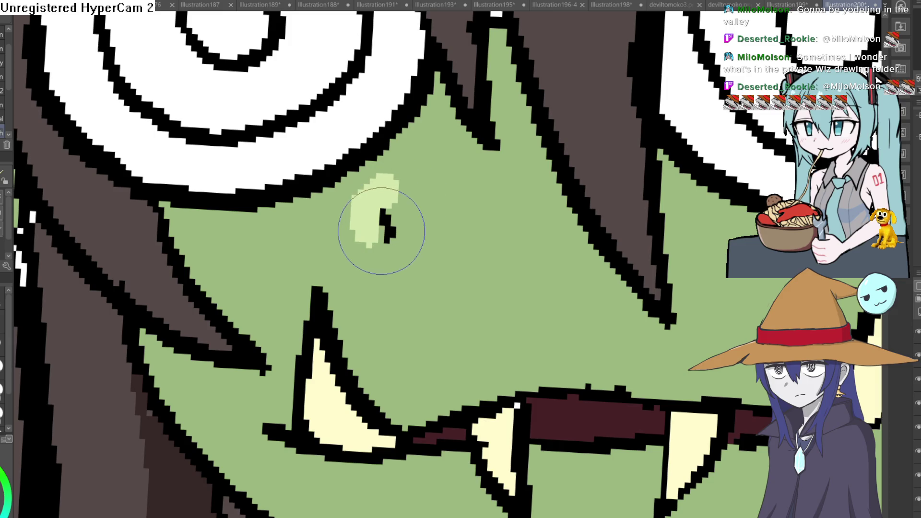
scroll(435, 216, "down", 10)
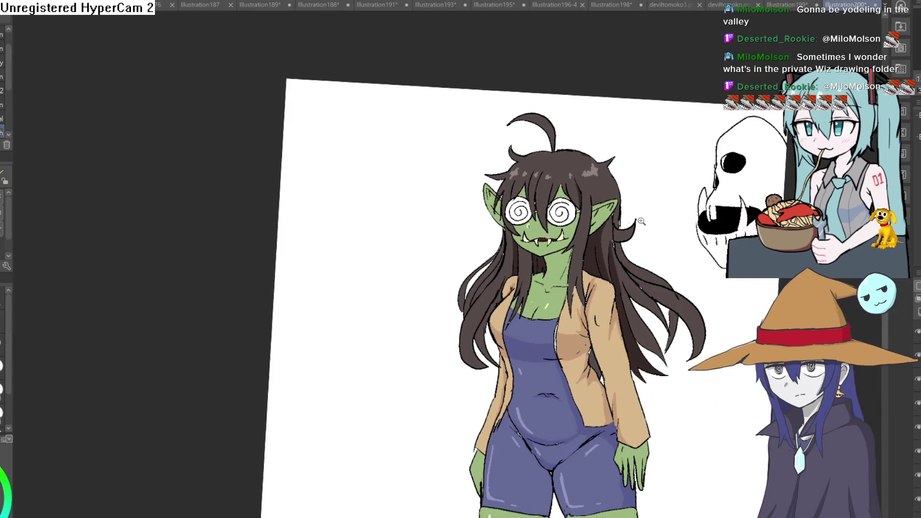
scroll(645, 237, "up", 3)
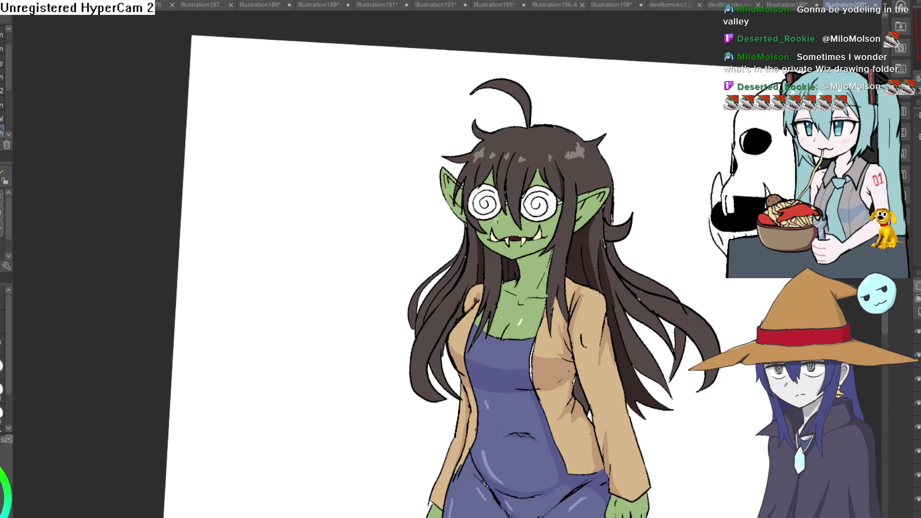
scroll(536, 216, "up", 3)
scroll(670, 235, "down", 2)
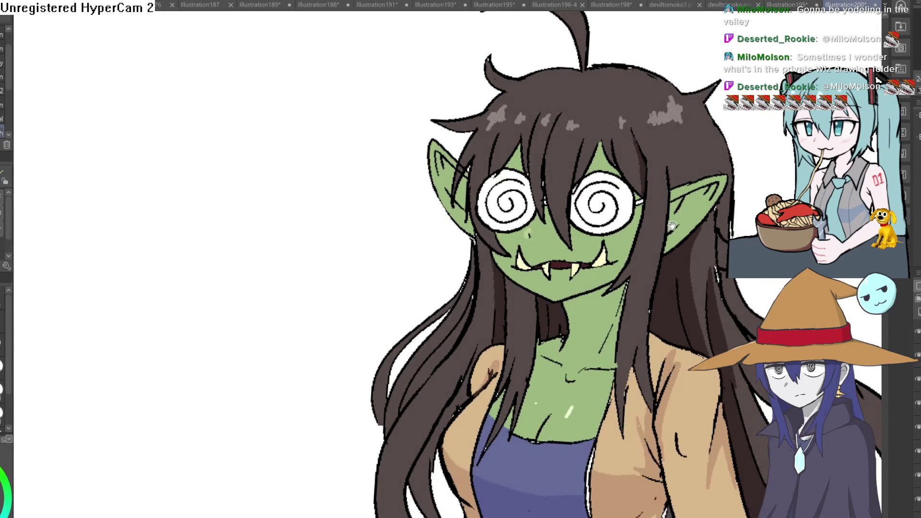
scroll(663, 212, "up", 1)
scroll(662, 211, "down", 1)
scroll(663, 211, "down", 2)
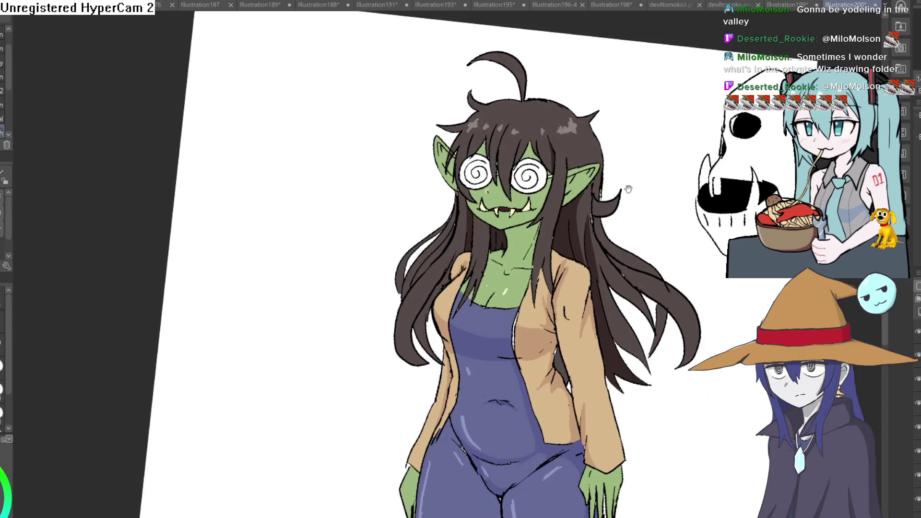
scroll(612, 183, "up", 2)
scroll(613, 183, "down", 2)
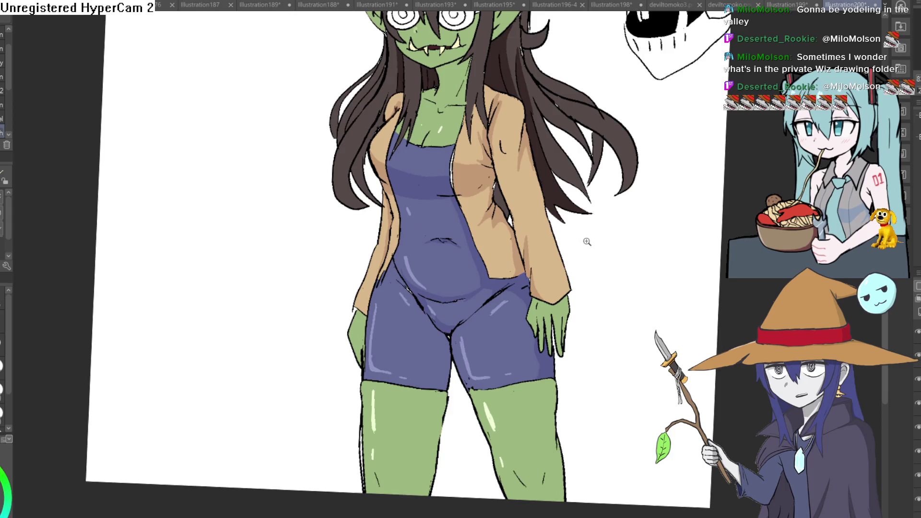
scroll(588, 241, "up", 1)
scroll(596, 225, "up", 1)
scroll(600, 225, "down", 1)
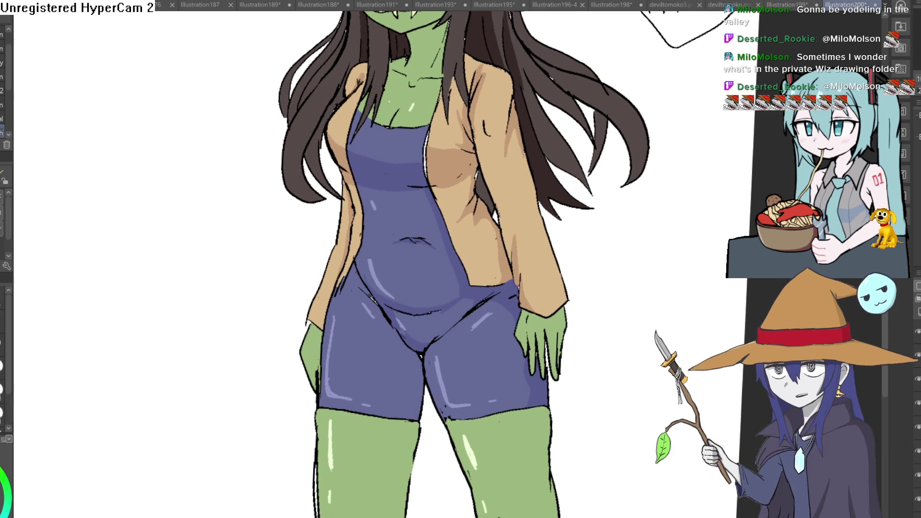
scroll(504, 159, "down", 3)
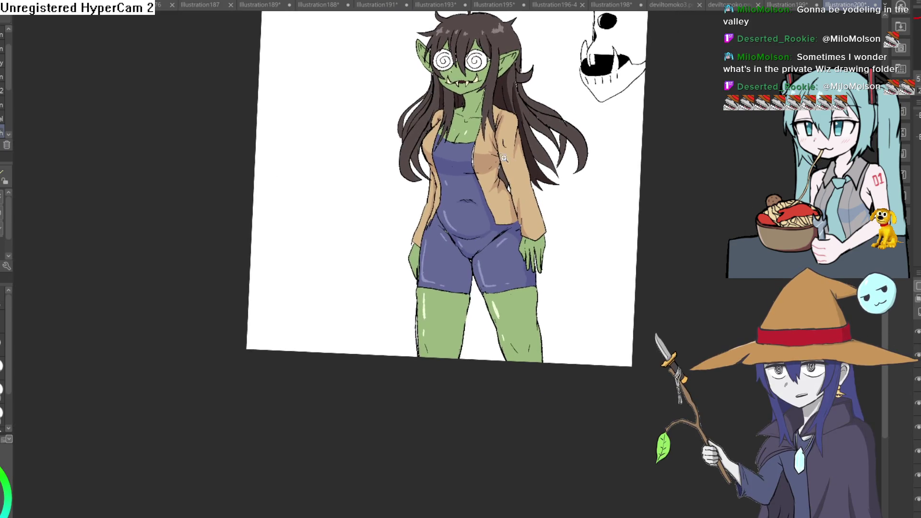
scroll(504, 159, "up", 3)
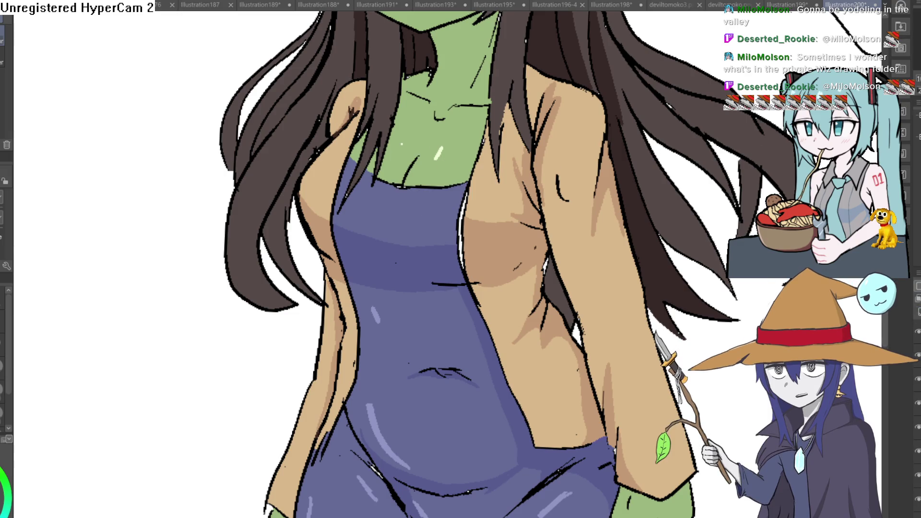
Outline a shadow at the goblin's neckline and fill it with dark green
key("p")
scroll(416, 152, "up", 3)
left_click_drag(422, 150, 352, 213)
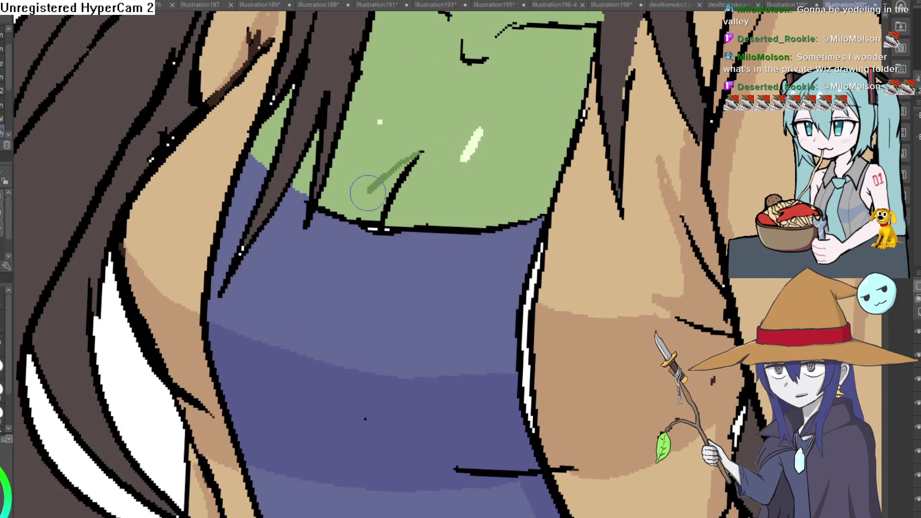
key("g")
left_click(377, 201)
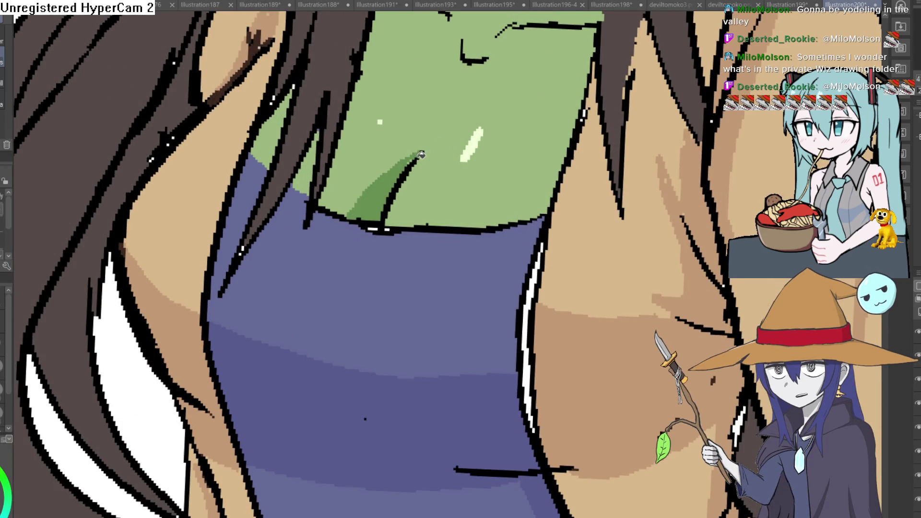
scroll(505, 103, "down", 2)
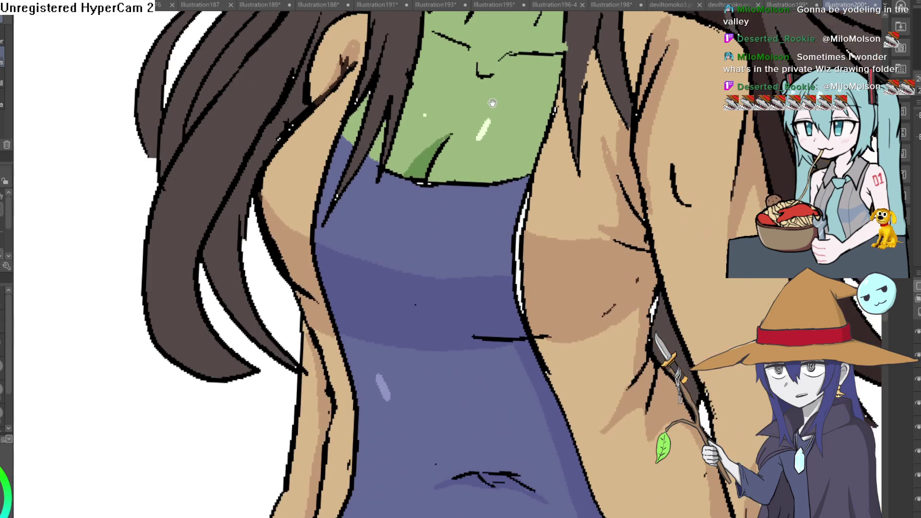
scroll(430, 104, "up", 2)
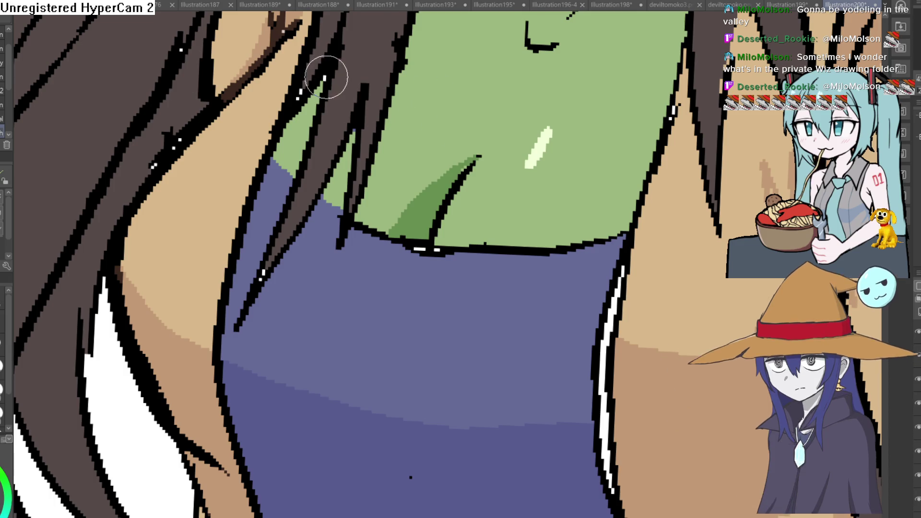
scroll(422, 143, "down", 5)
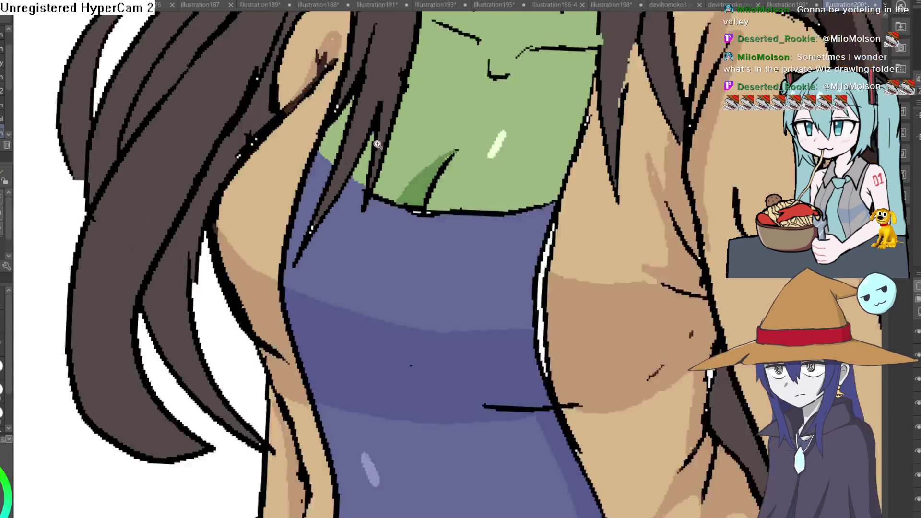
scroll(447, 145, "up", 4)
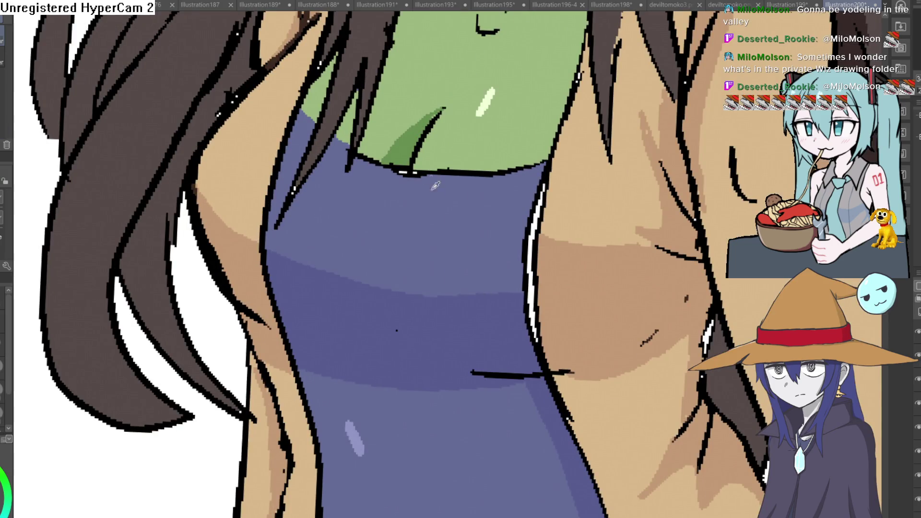
Draw a dark blue V-shaped shadow on the overalls bib, undoing the first attempt
mouse_move(417, 183)
left_mouse_down()
mouse_move(460, 163)
mouse_move(514, 179)
left_mouse_up()
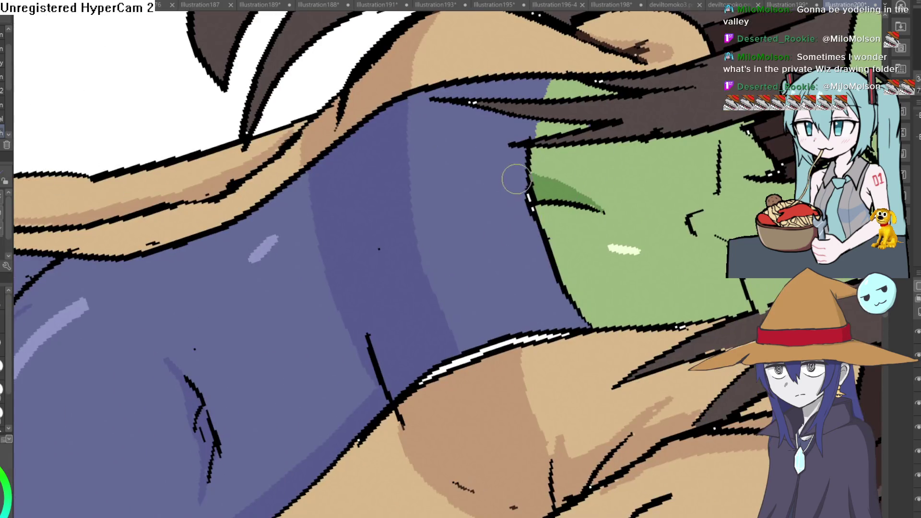
mouse_move(531, 209)
left_mouse_down()
mouse_move(504, 183)
mouse_move(531, 222)
mouse_move(464, 205)
left_mouse_up()
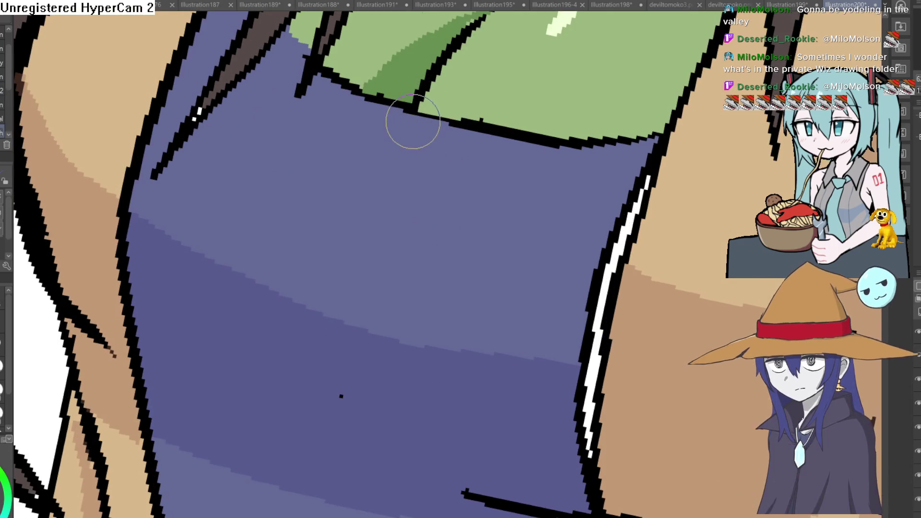
mouse_move(413, 117)
left_mouse_down()
mouse_move(405, 200)
mouse_move(376, 132)
mouse_move(373, 223)
mouse_move(362, 116)
mouse_move(383, 134)
left_mouse_up()
key("ctrl+z")
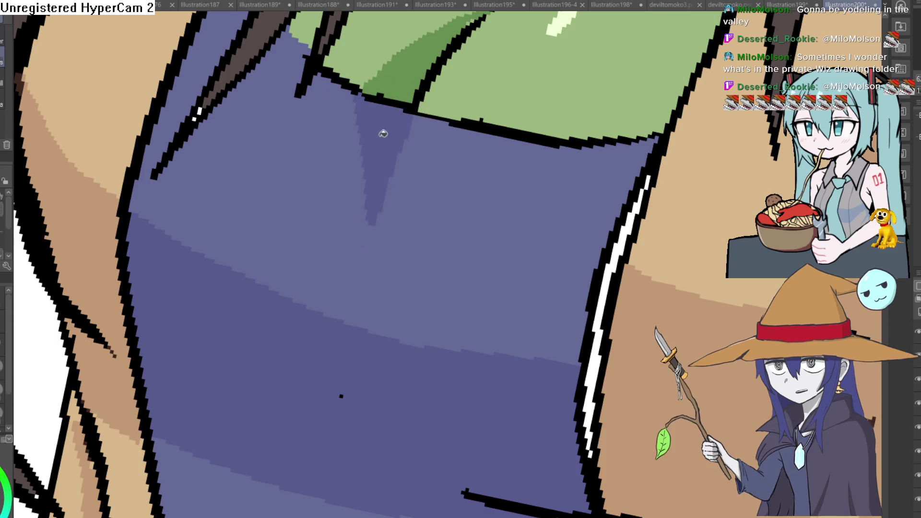
scroll(518, 160, "down", 6)
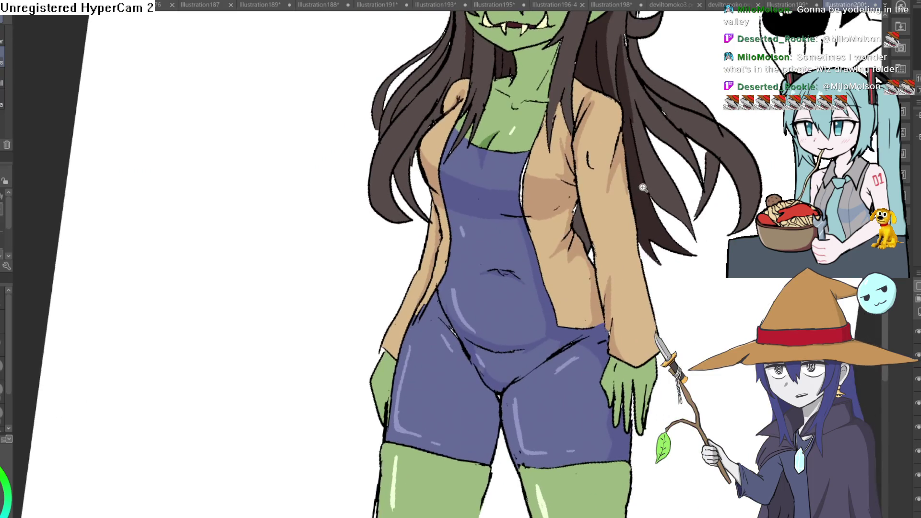
scroll(625, 260, "down", 1)
scroll(616, 231, "up", 6)
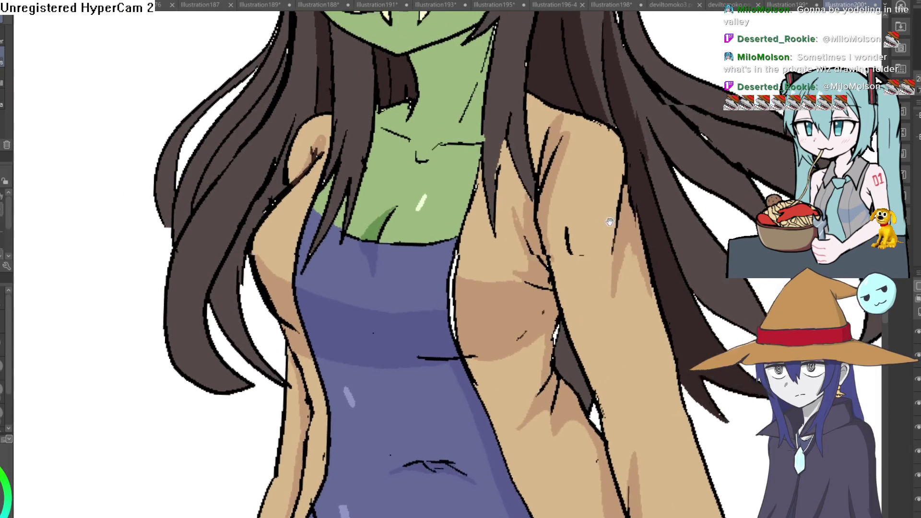
left_click_drag(609, 221, 638, 178)
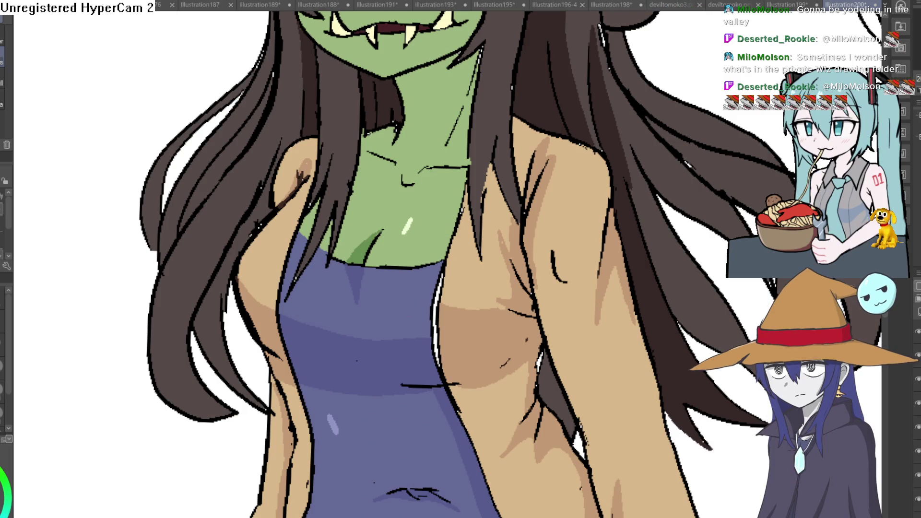
key("p")
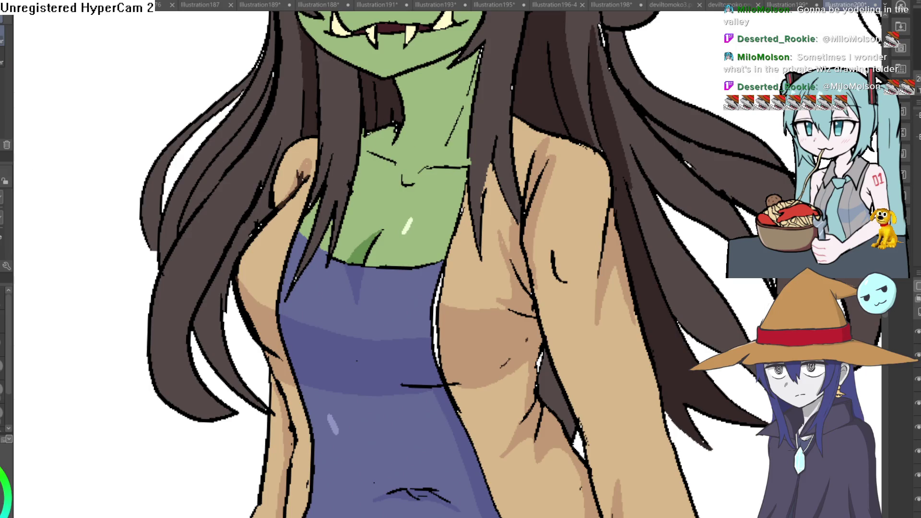
key("e")
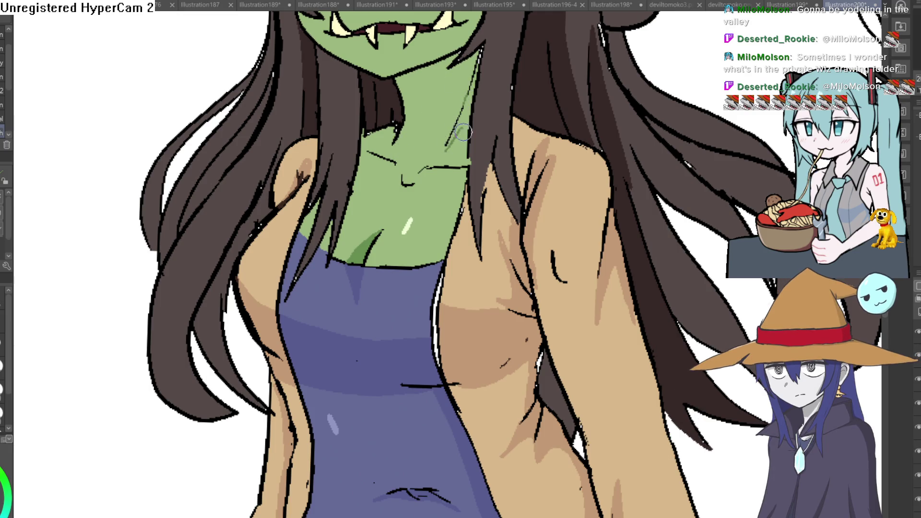
Outline a zigzag shadow under the chin and fill its three patches with darker green
mouse_move(433, 105)
left_mouse_down()
mouse_move(412, 129)
mouse_move(361, 144)
left_mouse_up()
key("g")
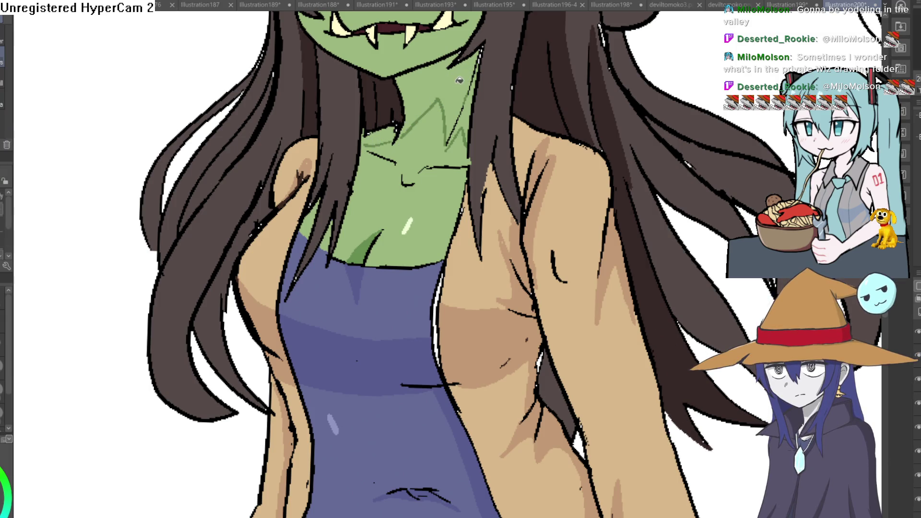
left_click(460, 82)
left_click(471, 106)
left_click(384, 132)
key("ctrl+0")
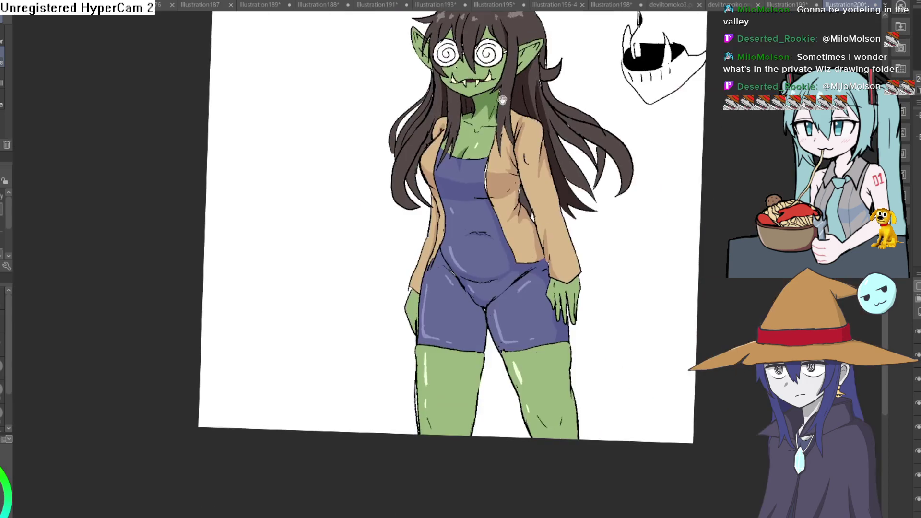
scroll(480, 144, "up", 5)
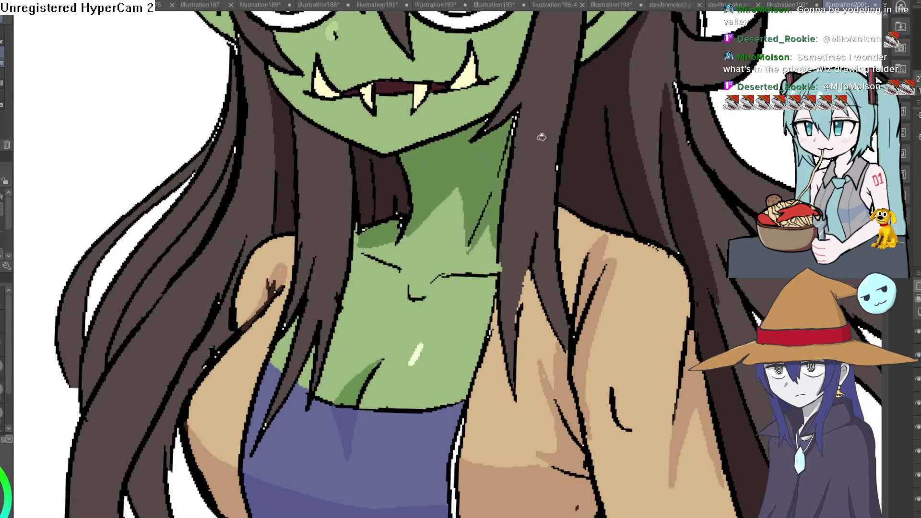
Touch up the edges of the neck shading with the round brush
key("b")
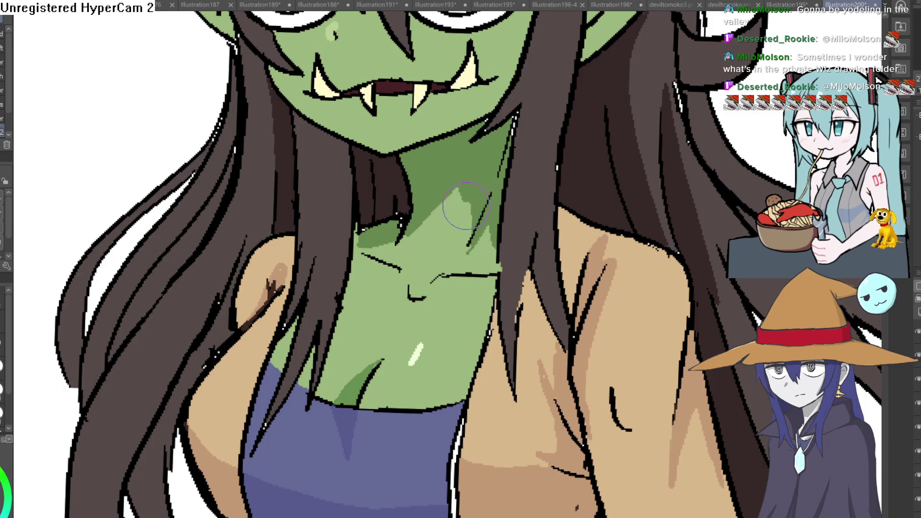
mouse_move(471, 209)
left_mouse_down()
mouse_move(493, 225)
mouse_move(490, 234)
left_mouse_up()
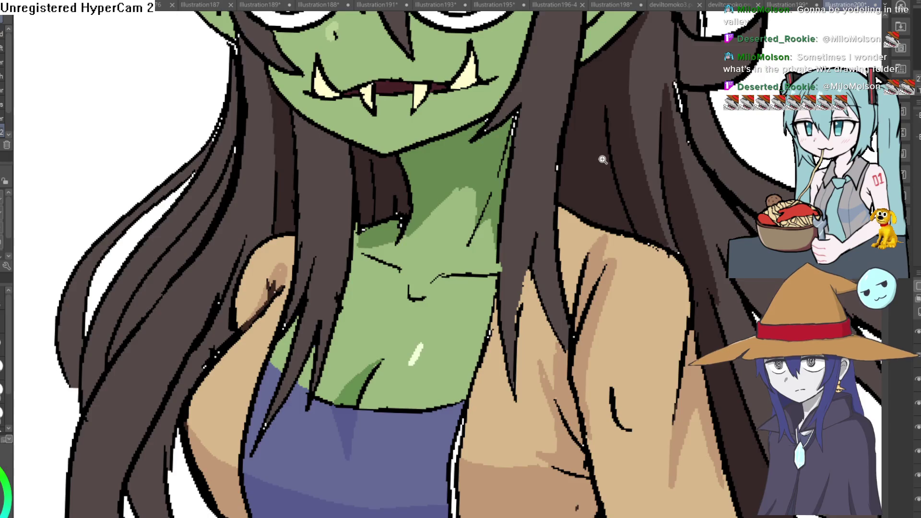
scroll(596, 77, "down", 5)
scroll(551, 222, "up", 3)
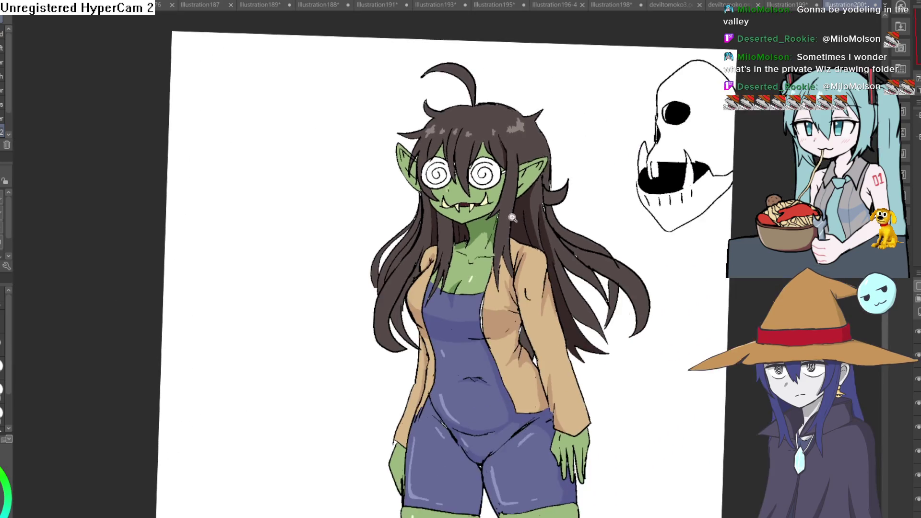
scroll(552, 222, "up", 3)
scroll(508, 129, "up", 4)
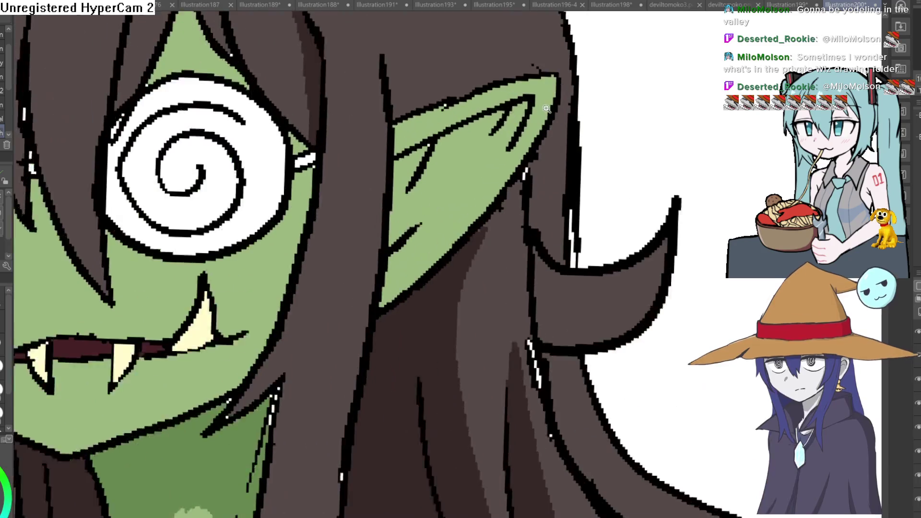
left_click_drag(509, 152, 411, 242)
scroll(411, 240, "down", 2)
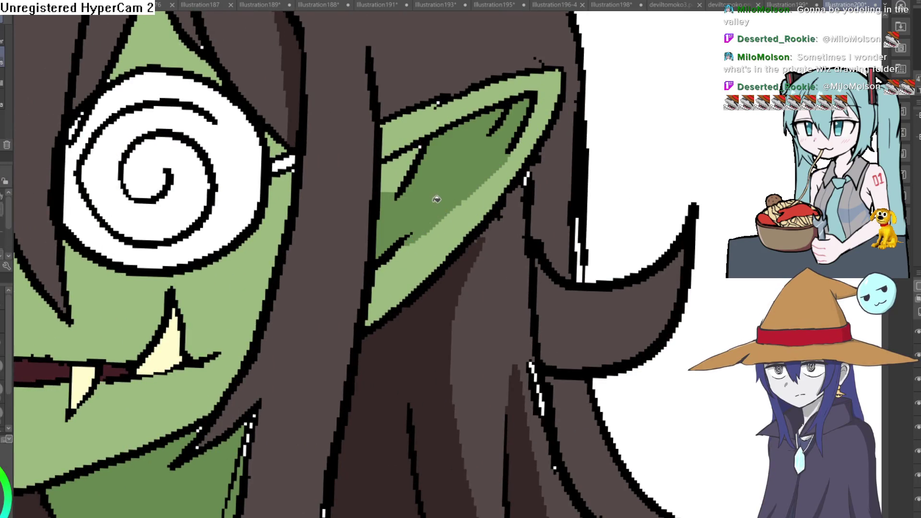
scroll(470, 158, "down", 2)
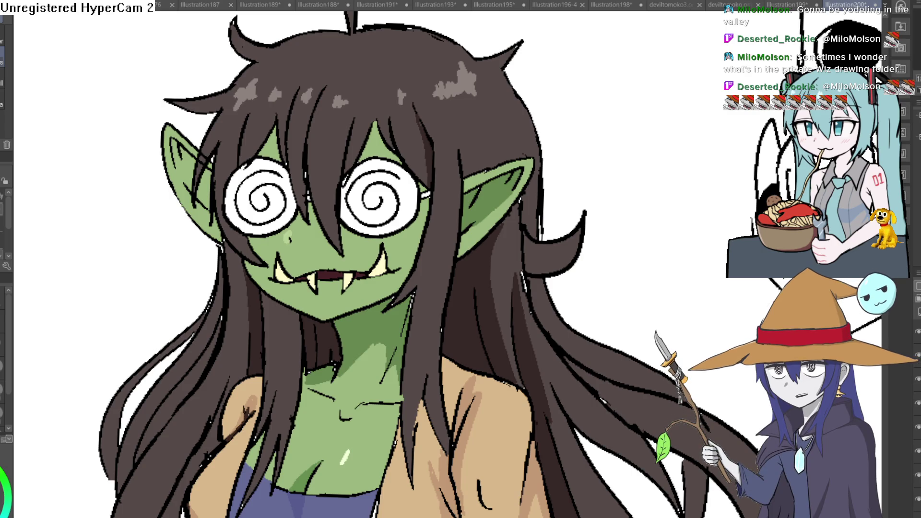
mouse_move(64, 70)
left_mouse_down()
mouse_move(303, 46)
mouse_move(312, 139)
left_mouse_up()
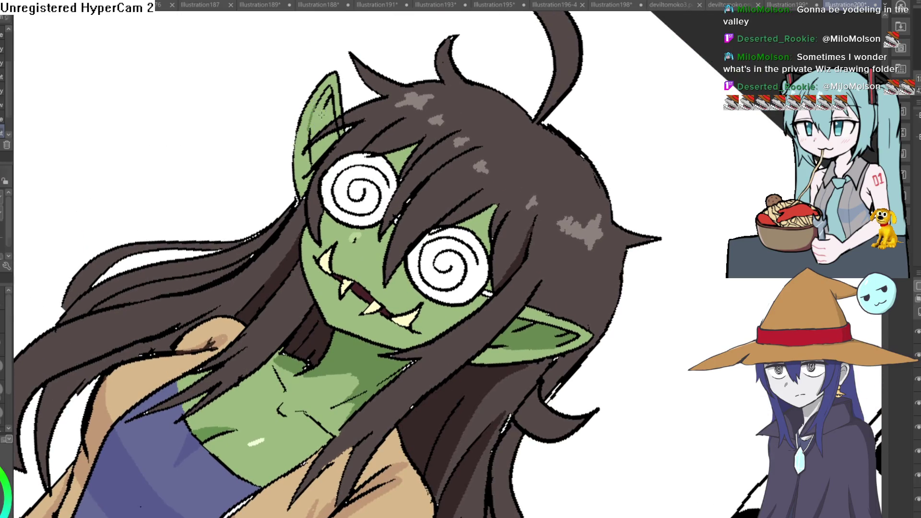
scroll(384, 127, "down", 5)
left_click_drag(413, 130, 479, 125)
scroll(494, 123, "down", 5)
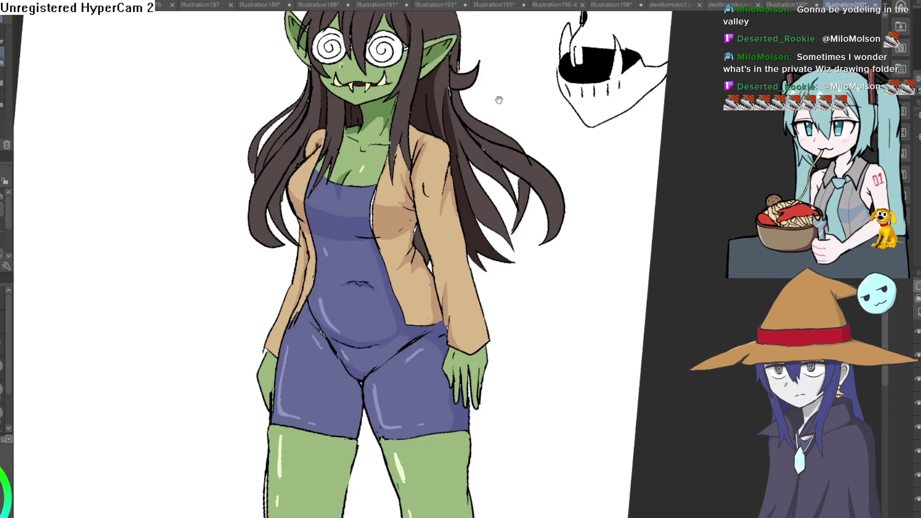
scroll(498, 111, "down", 1)
scroll(491, 178, "up", 1)
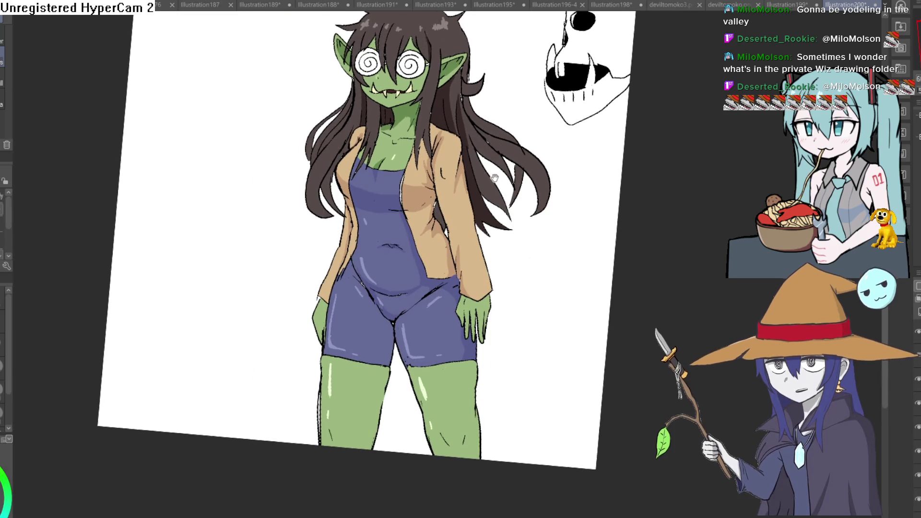
scroll(516, 167, "down", 5)
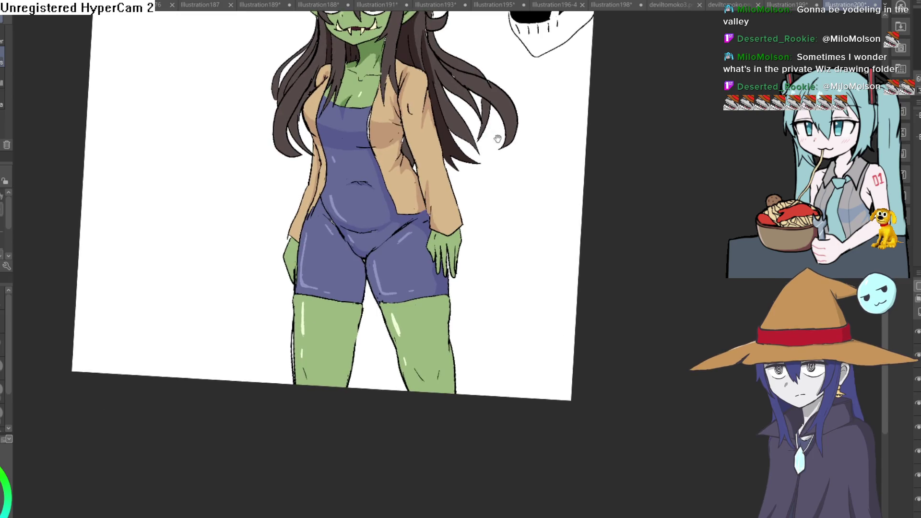
scroll(494, 192, "up", 3)
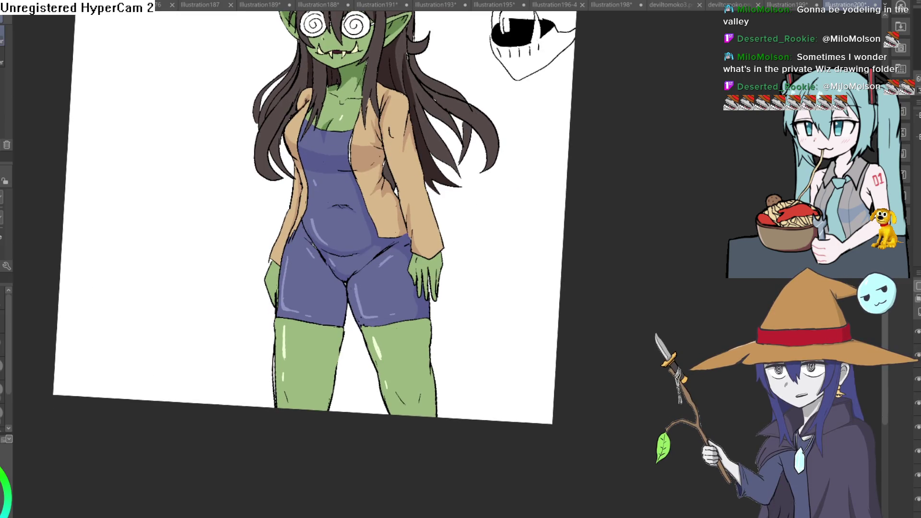
scroll(394, 52, "up", 3)
scroll(395, 51, "down", 3)
scroll(29, 211, "up", 2)
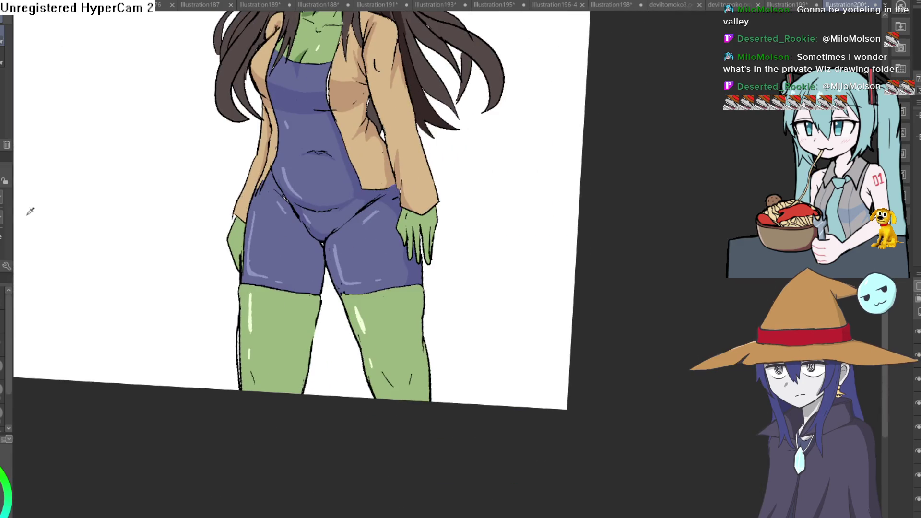
Outline a U-shaped shadow under the right knee and fill it with darker green
scroll(393, 353, "down", 2)
scroll(393, 353, "up", 3)
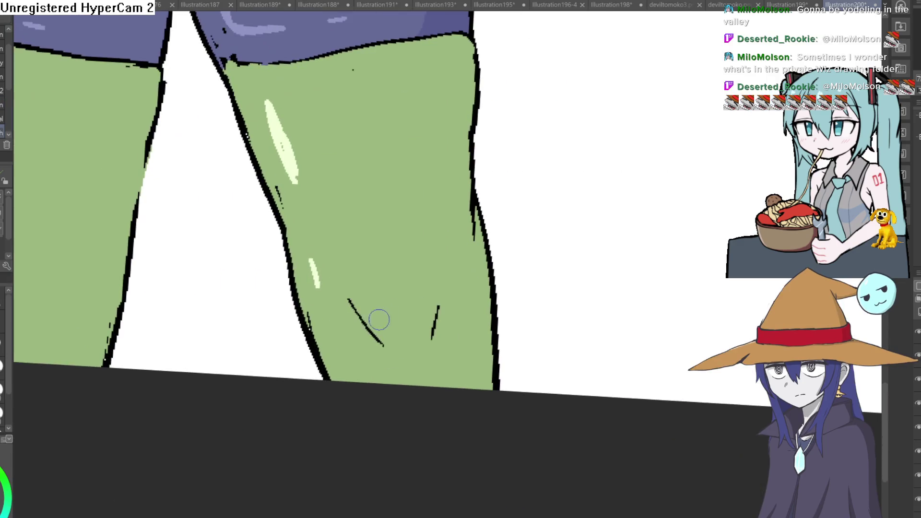
left_click_drag(393, 353, 418, 352)
mouse_move(443, 309)
left_mouse_down()
mouse_move(395, 366)
mouse_move(360, 314)
left_mouse_up()
key("g")
left_click(416, 349)
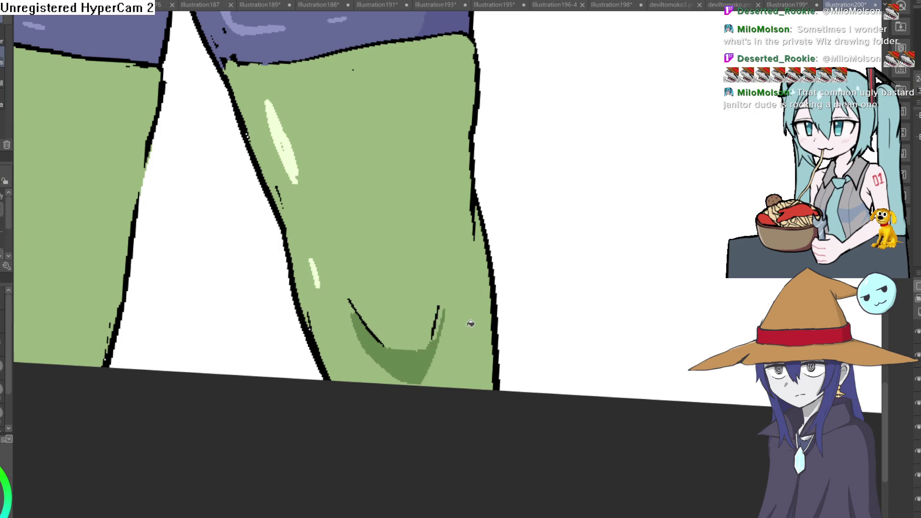
Draw a V-shaped shadow under the left knee and fill it solid dark green
scroll(482, 322, "down", 2)
left_click_drag(482, 322, 597, 257)
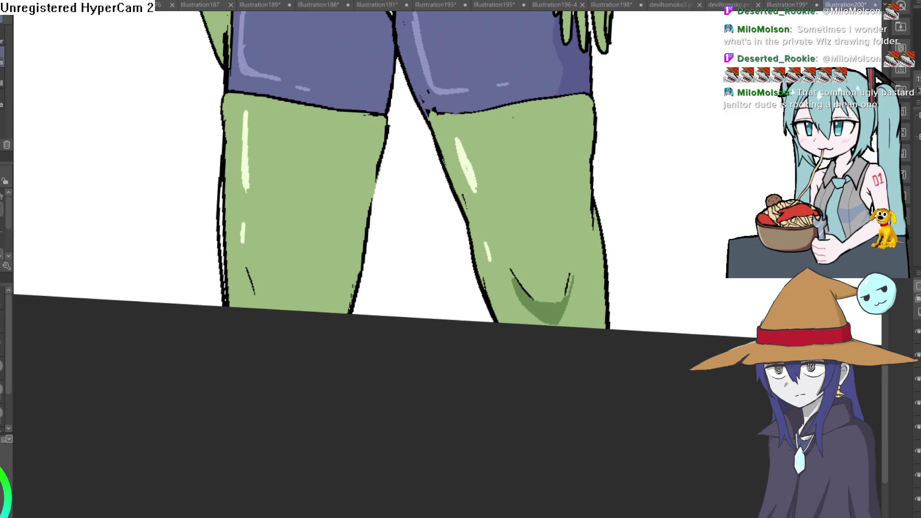
scroll(265, 300, "up", 1)
mouse_move(251, 291)
left_mouse_down()
mouse_move(262, 304)
mouse_move(335, 287)
mouse_move(314, 312)
left_mouse_up()
mouse_move(236, 262)
left_mouse_down()
mouse_move(247, 308)
mouse_move(280, 294)
left_mouse_up()
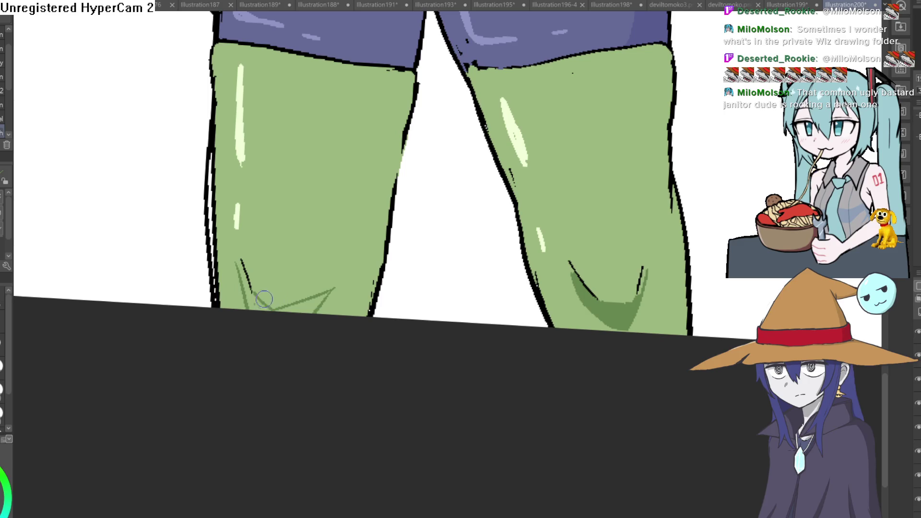
mouse_move(263, 264)
left_mouse_down()
mouse_move(255, 307)
mouse_move(328, 307)
left_mouse_up()
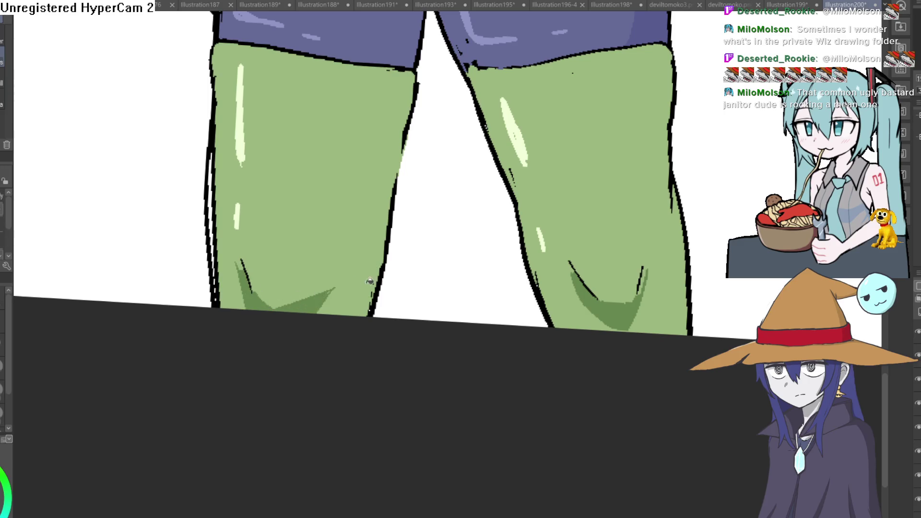
scroll(369, 281, "down", 3)
scroll(475, 329, "up", 2)
mouse_move(475, 330)
left_mouse_down()
mouse_move(510, 345)
mouse_move(393, 203)
left_mouse_up()
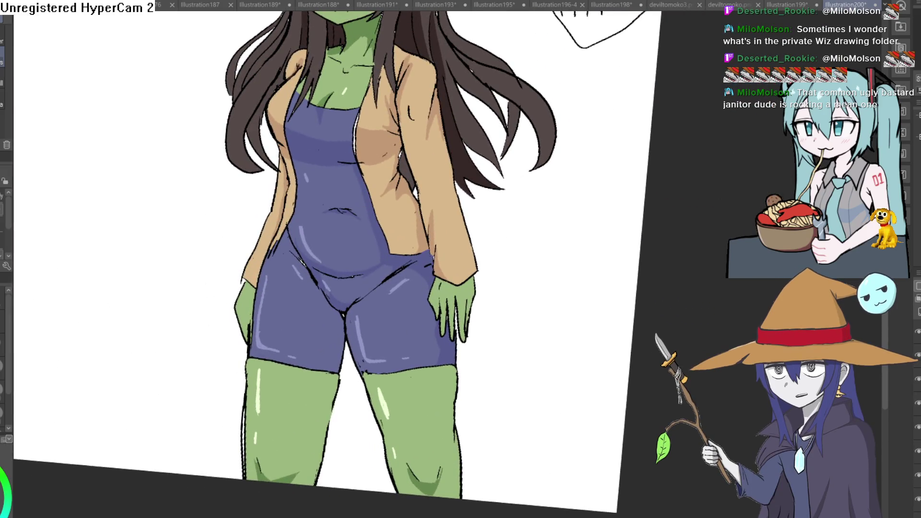
scroll(311, 249, "up", 5)
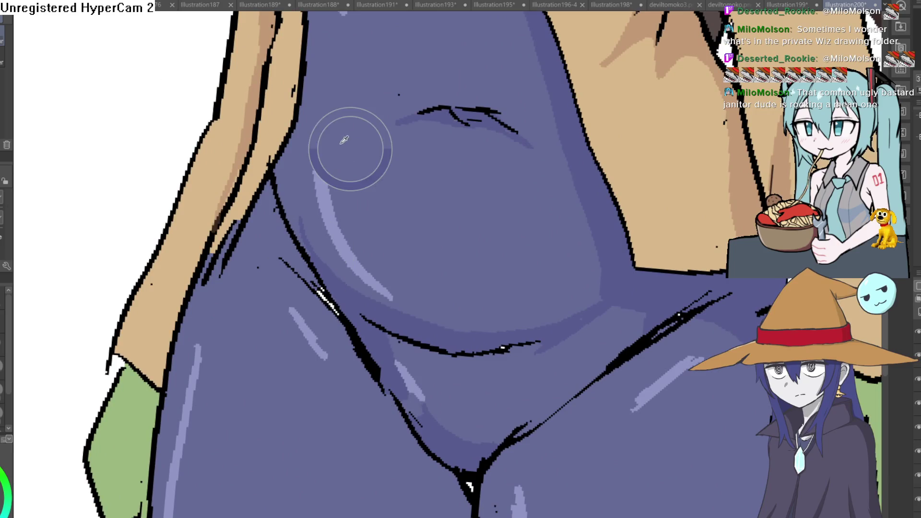
With a smaller brush, extend and redraw the belly line toward the right
key("e")
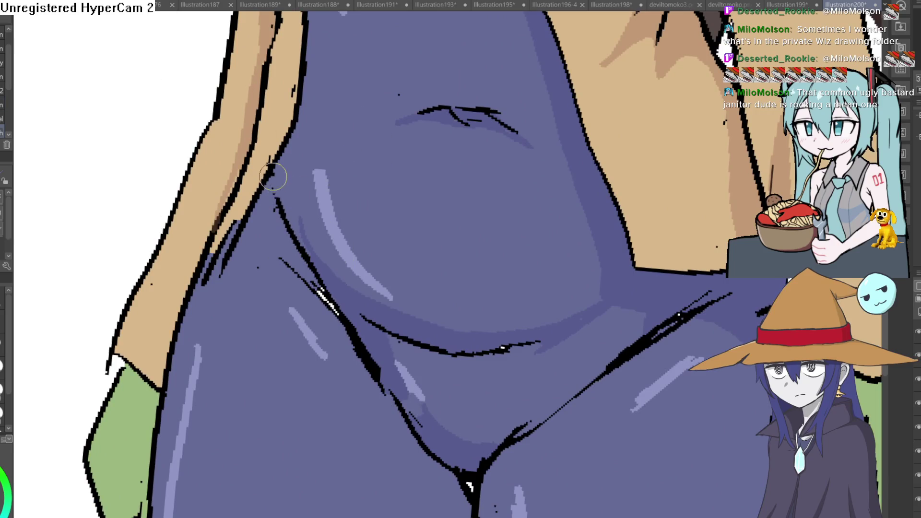
scroll(609, 240, "down", 5)
scroll(610, 240, "down", 5)
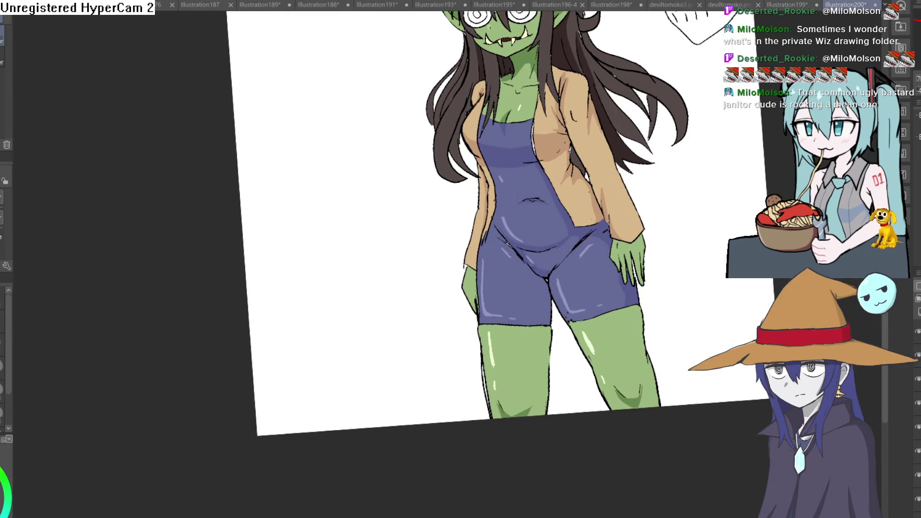
scroll(498, 218, "up", 5)
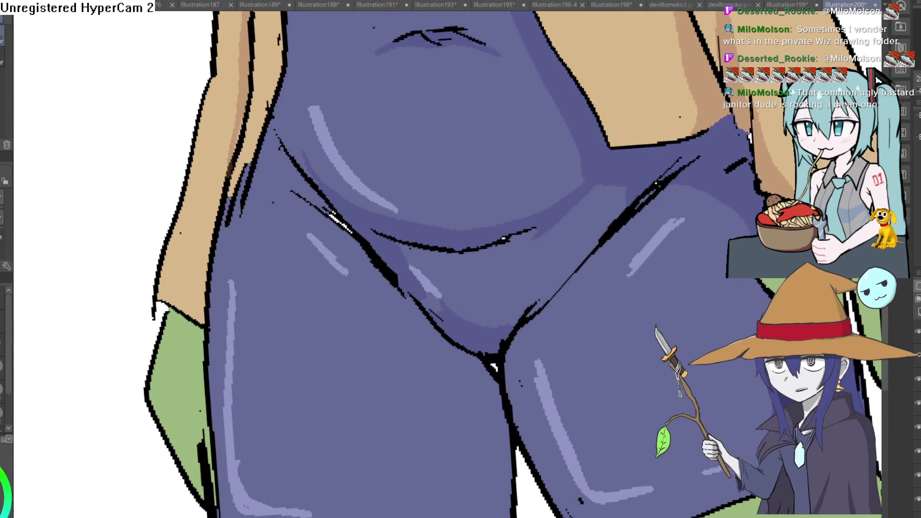
left_click_drag(477, 148, 450, 170)
mouse_move(503, 253)
left_mouse_down()
mouse_move(631, 187)
mouse_move(674, 198)
left_mouse_up()
left_click_drag(600, 205, 601, 206)
Redraw the bodysuit contour line and reset the canvas view to upright
mouse_move(447, 130)
left_mouse_down()
mouse_move(436, 138)
mouse_move(458, 55)
mouse_move(450, 78)
left_mouse_up()
scroll(450, 77, "down", 8)
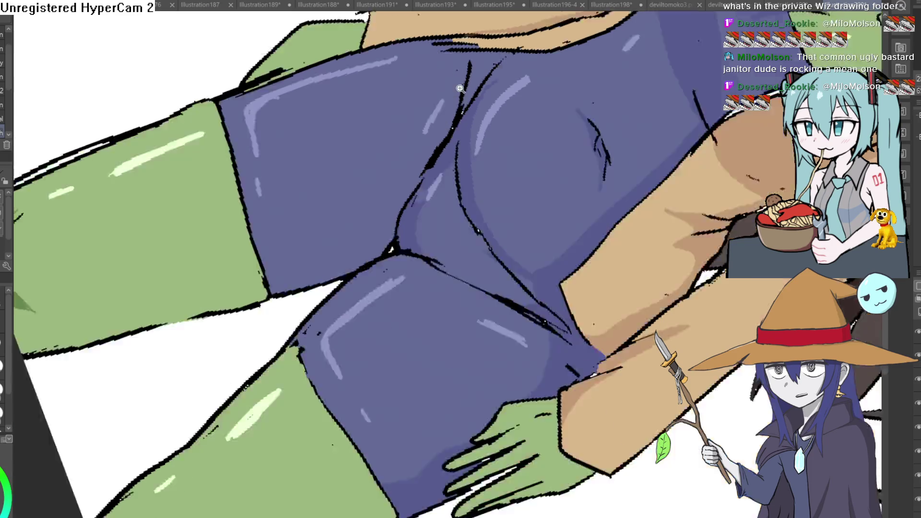
left_click_drag(323, 259, 351, 267)
scroll(352, 268, "up", 5)
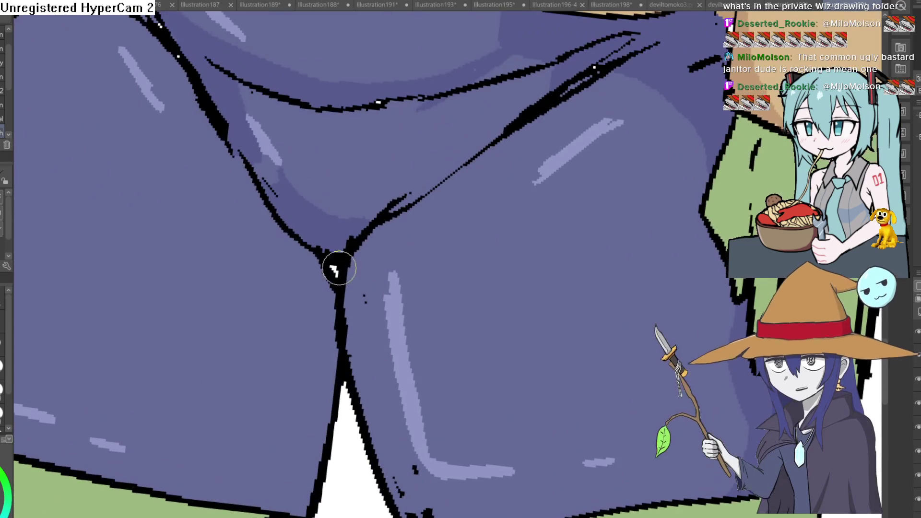
scroll(478, 185, "down", 6)
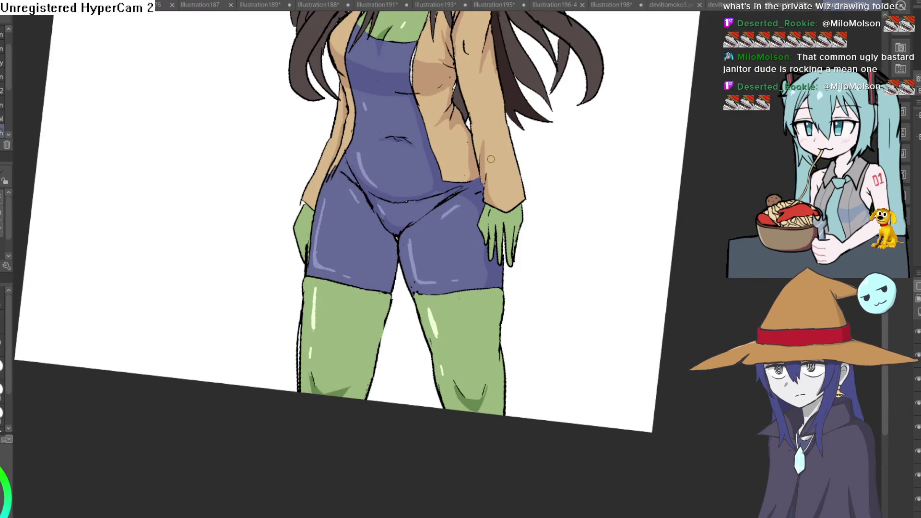
scroll(490, 160, "down", 3)
left_click_drag(466, 272, 502, 196)
key("ctrl+at")
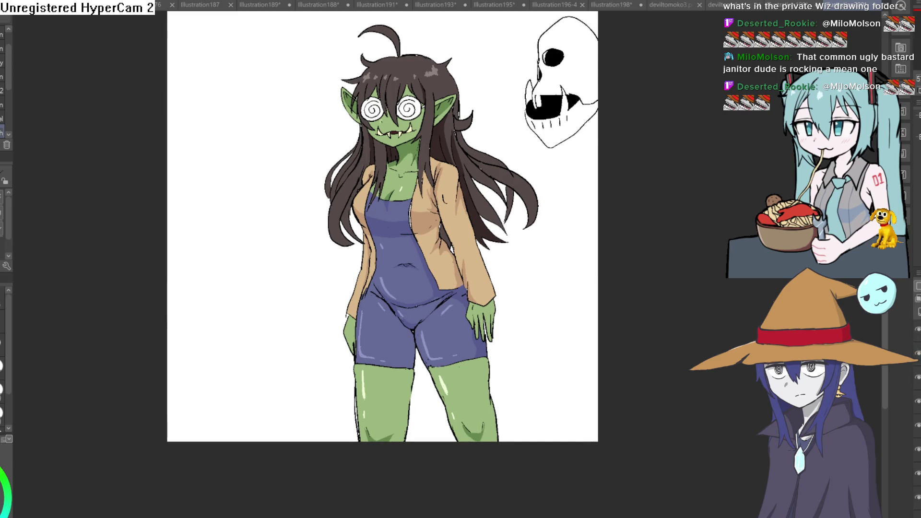
Hide the Paper layer and fill the left spiral eye's gaps with white
left_click(917, 497)
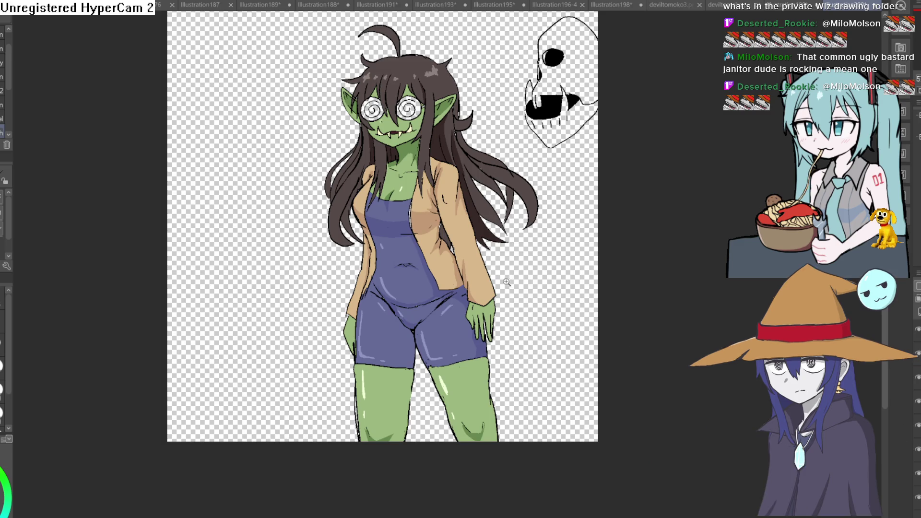
scroll(398, 115, "up", 4)
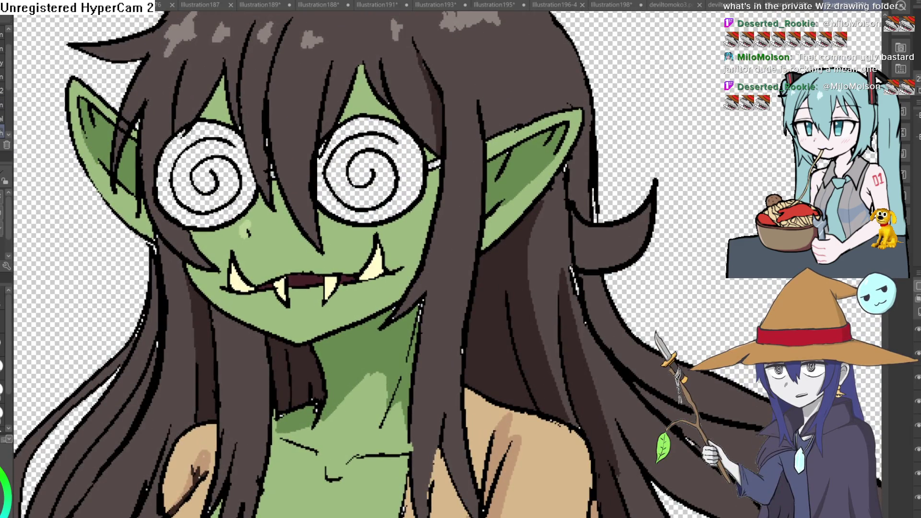
key("g")
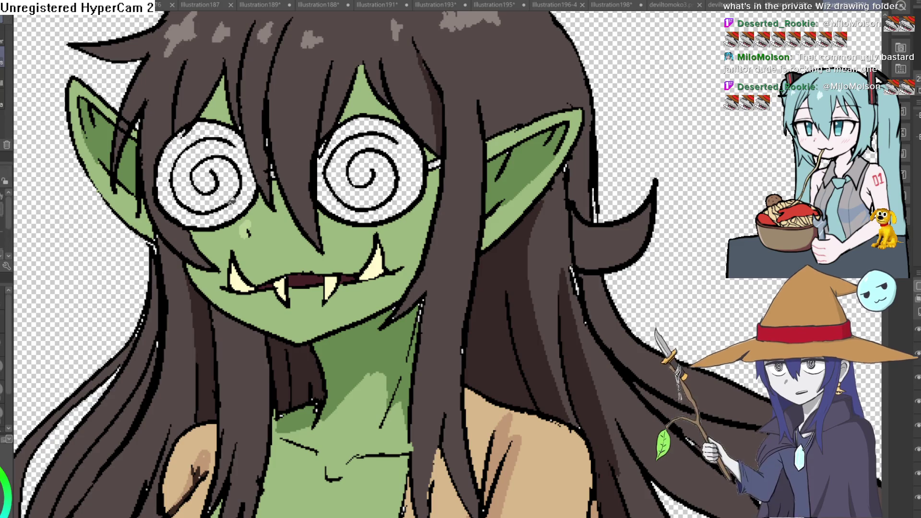
left_click(244, 198)
left_click(234, 176)
left_click(209, 176)
left_click(225, 133)
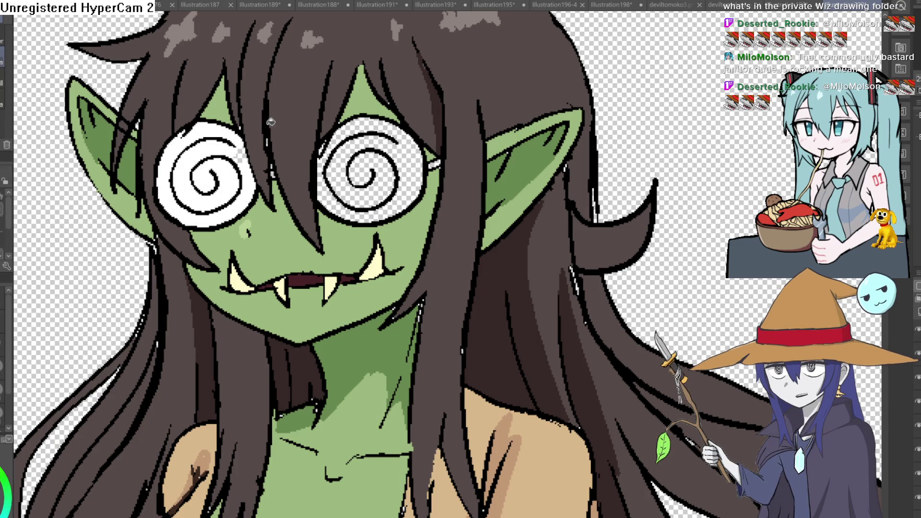
Fill the remaining gaps in the right spiral eye with white
left_click(366, 154)
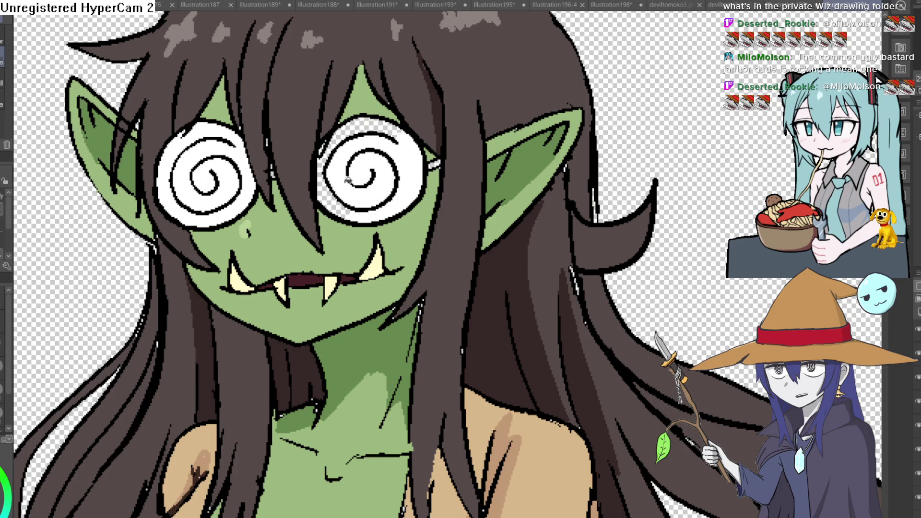
left_click(374, 123)
left_click(341, 198)
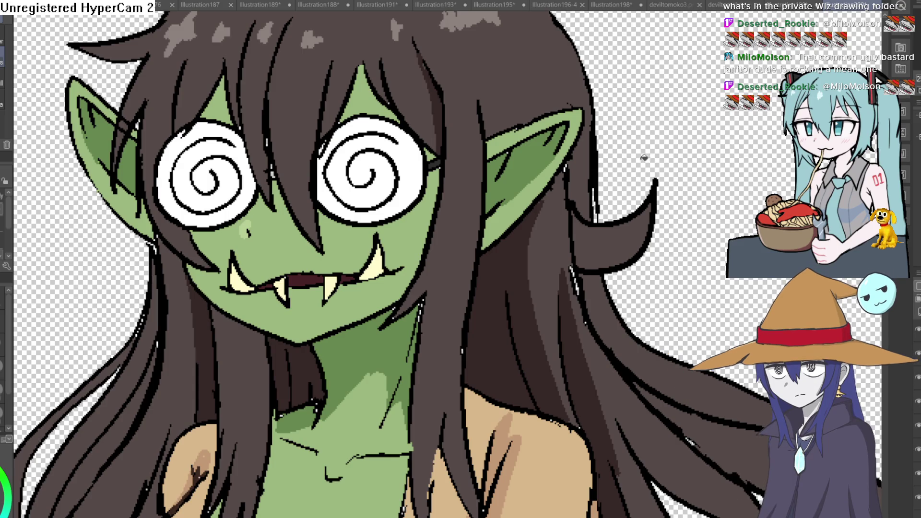
Erase the stray white specks from the hair beside the goblin's face
scroll(644, 157, "down", 3)
scroll(615, 182, "up", 1)
scroll(585, 202, "down", 1)
scroll(560, 225, "up", 1)
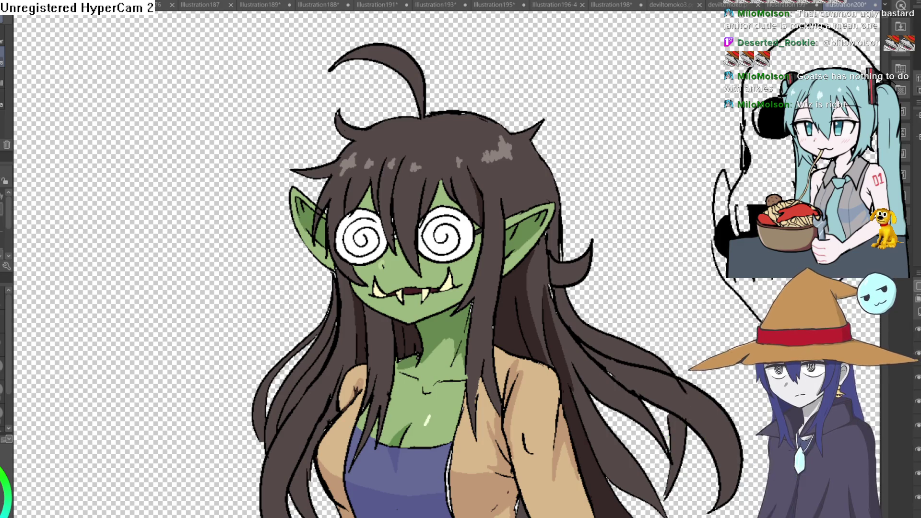
scroll(663, 169, "down", 2)
scroll(608, 173, "up", 4)
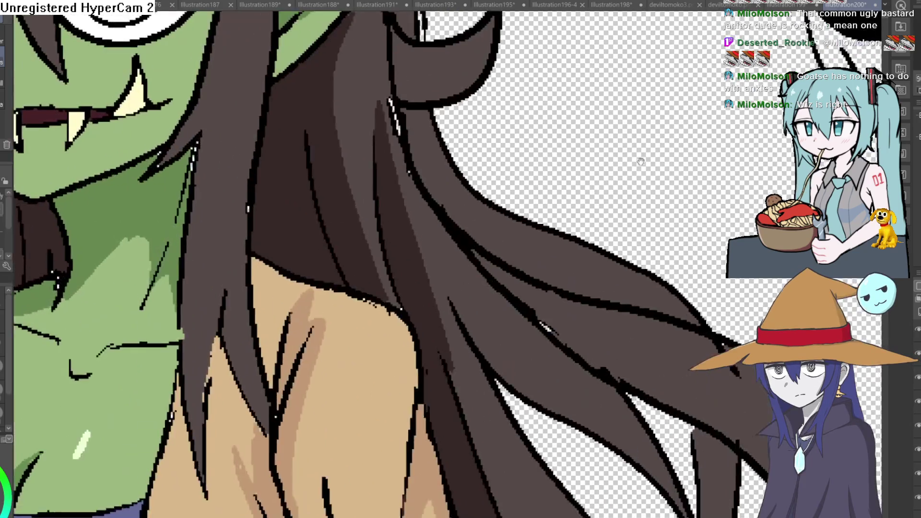
key("e")
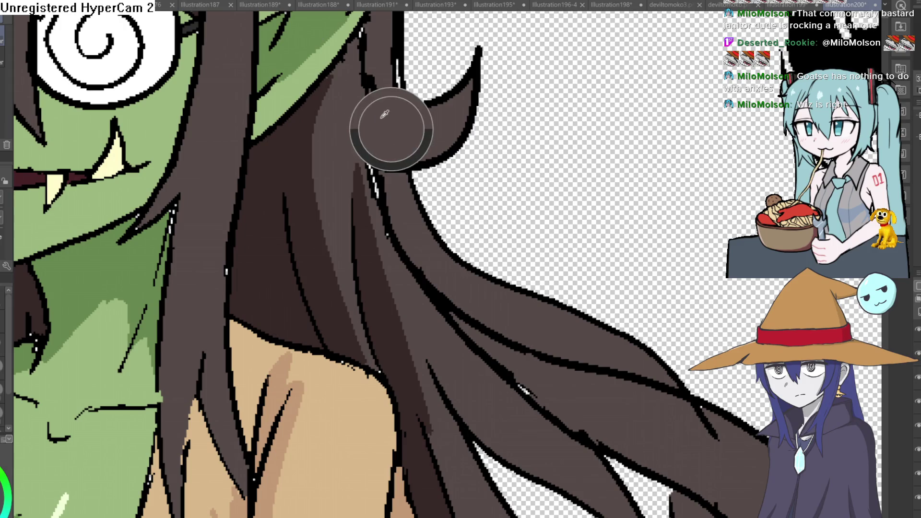
mouse_move(371, 171)
left_mouse_down()
mouse_move(376, 199)
mouse_move(367, 154)
mouse_move(376, 200)
left_mouse_up()
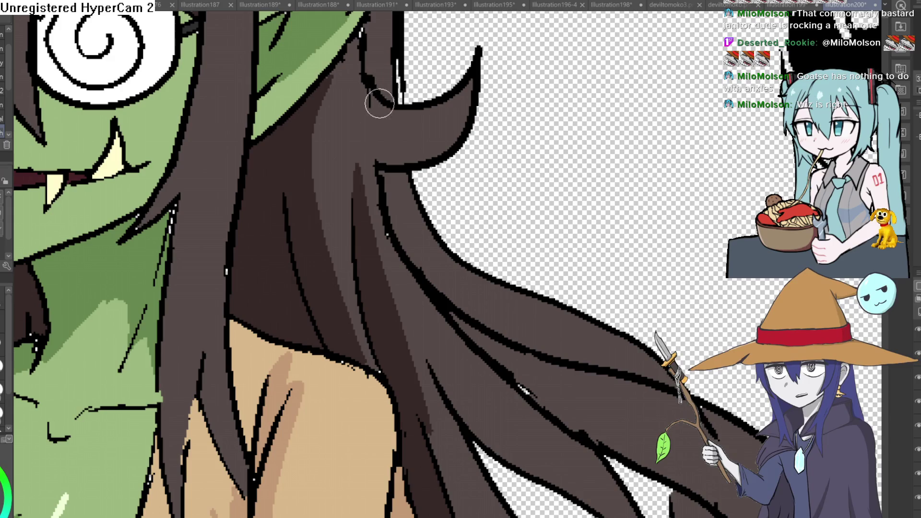
Save the illustration with Ctrl+S
scroll(464, 196, "down", 6)
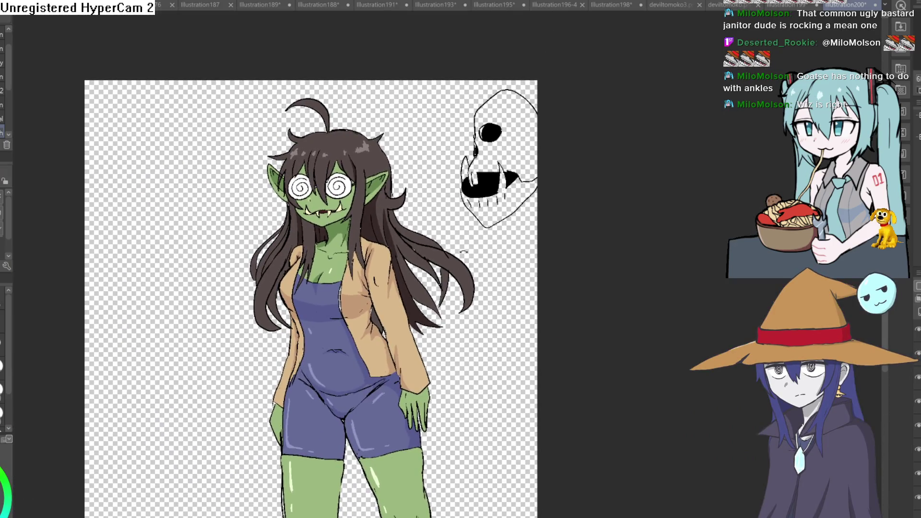
mouse_move(462, 252)
left_mouse_down()
mouse_move(567, 195)
mouse_move(518, 184)
left_mouse_up()
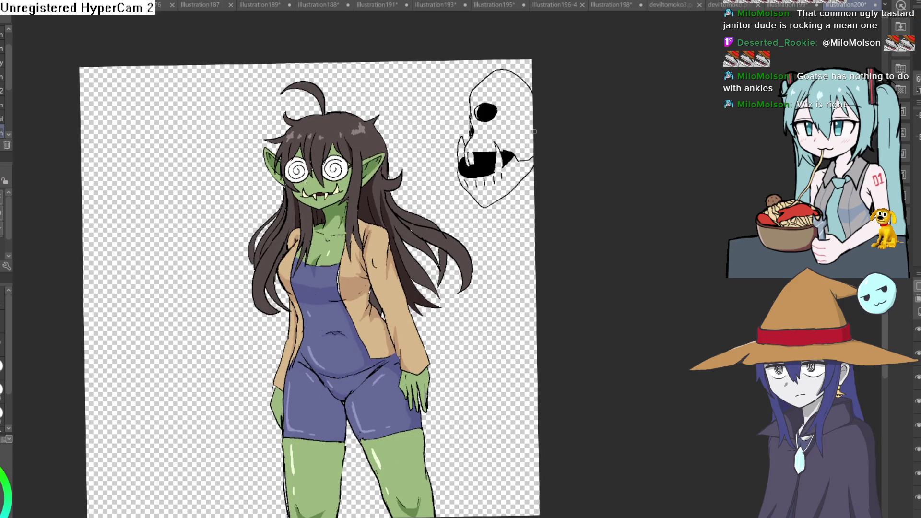
scroll(4, 82, "down", 2)
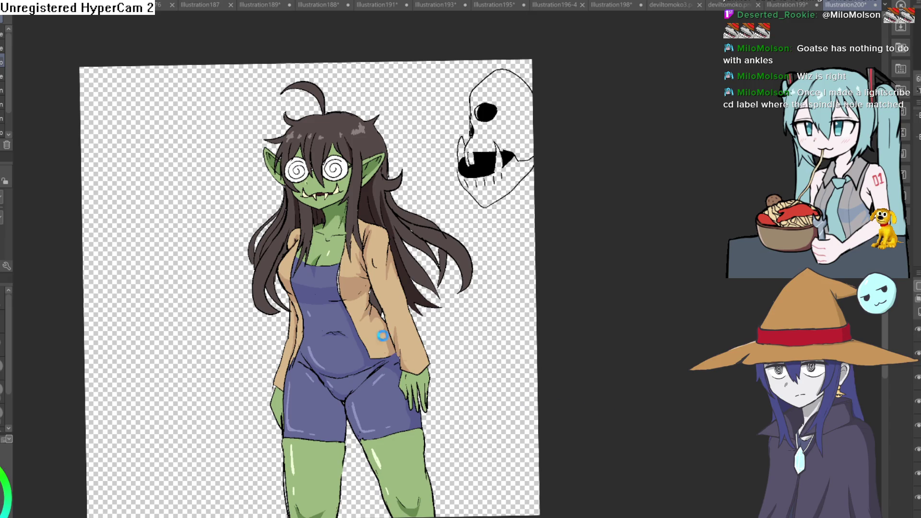
key("ctrl+s")
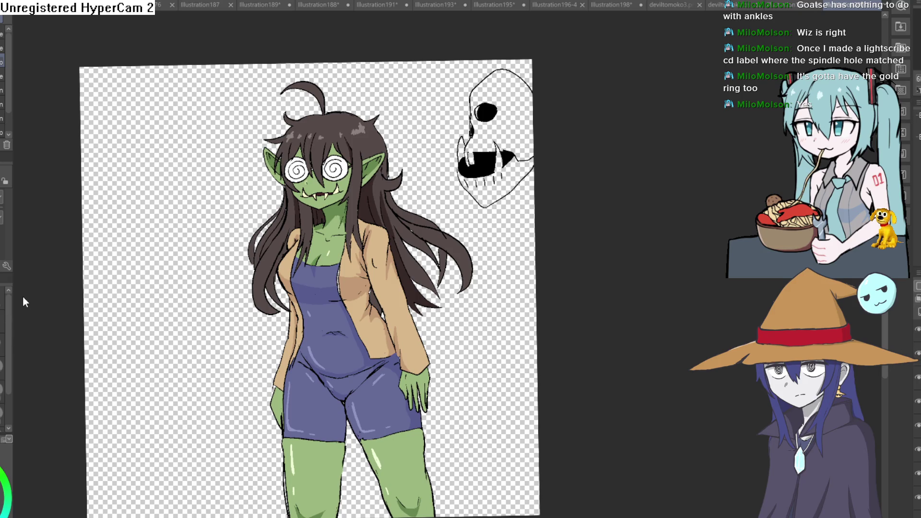
Use Free Transform to pull in the artwork layer's right and left edges
key("ctrl+t")
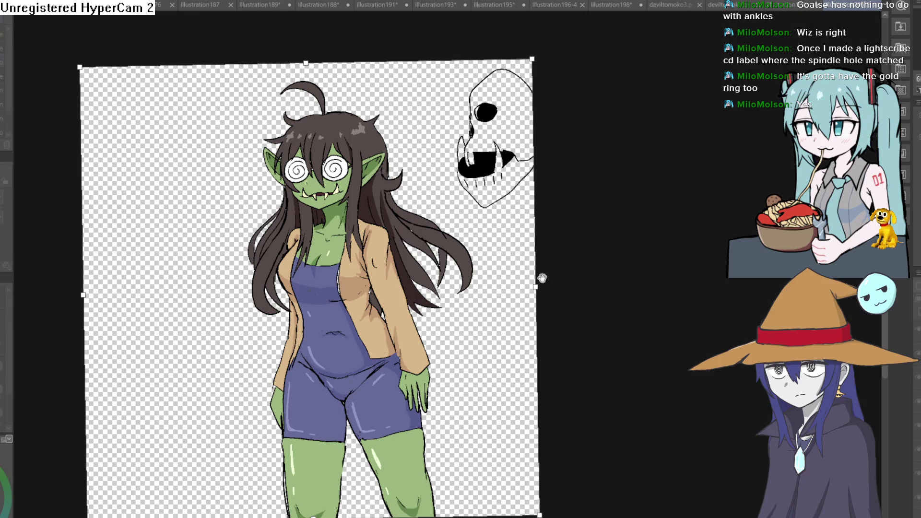
left_click_drag(535, 290, 494, 288)
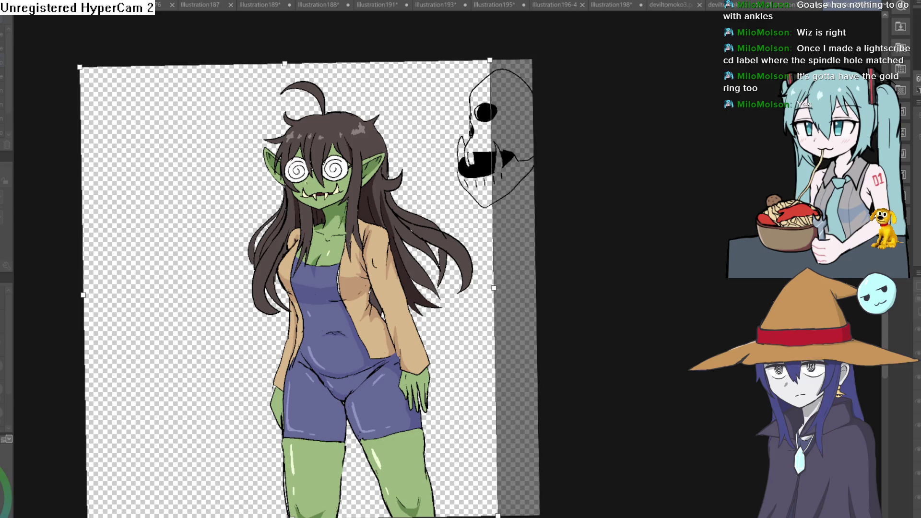
key("Return")
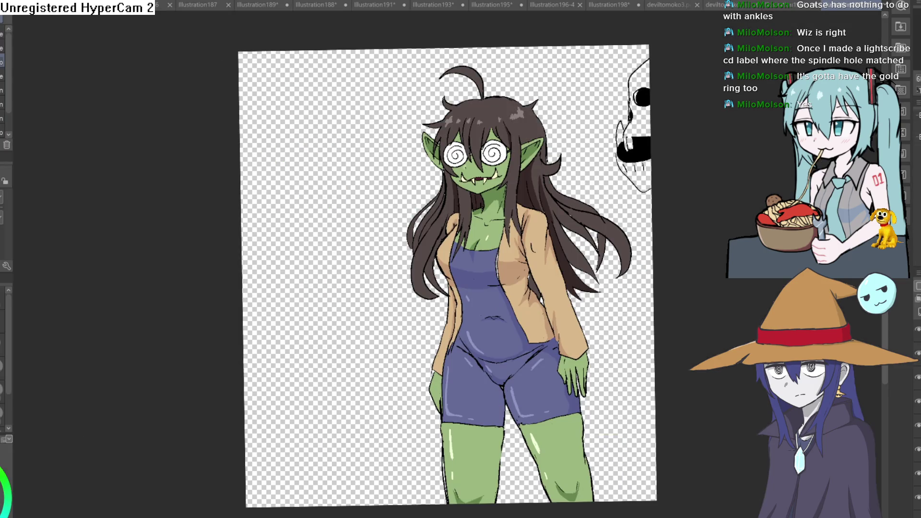
key("ctrl+t")
left_click_drag(243, 278, 382, 273)
key("Return")
key("asciicircum")
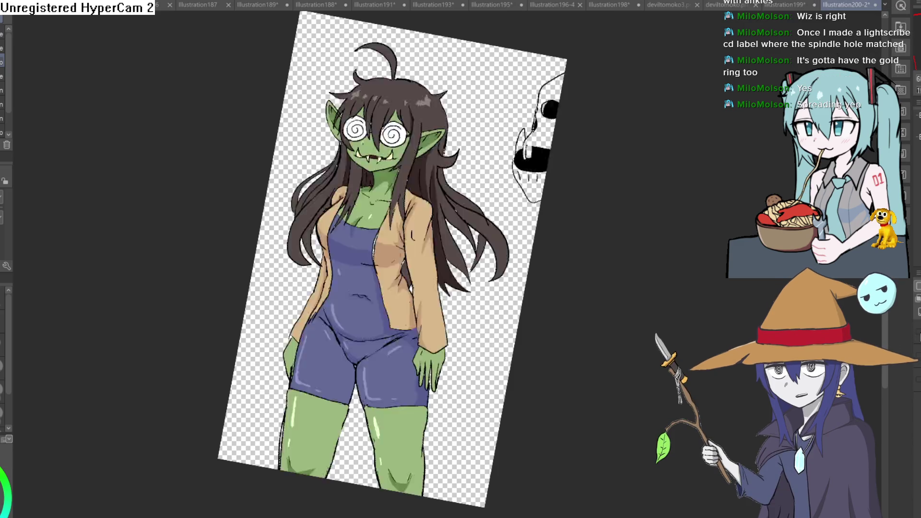
key("ctrl+0")
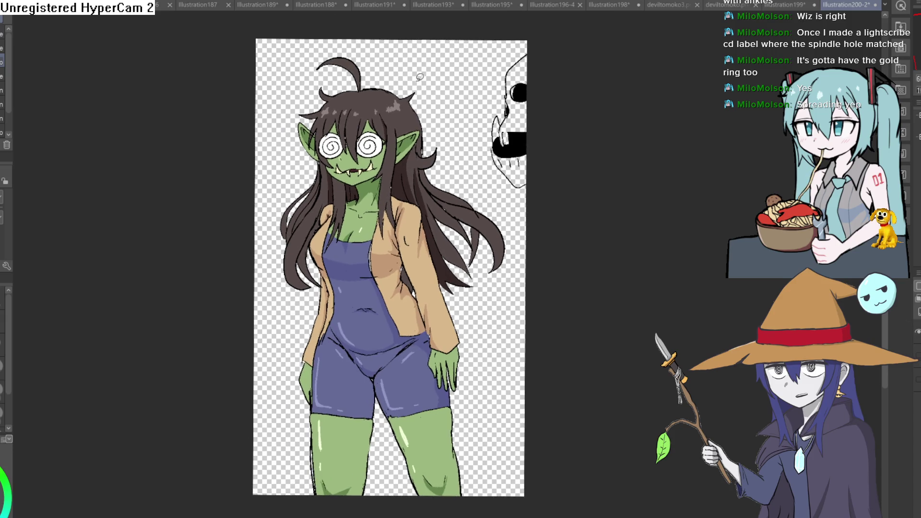
Lasso and delete the skull sketch at the right edge, then switch to Construct 3
mouse_move(567, 45)
left_mouse_down()
mouse_move(526, 39)
mouse_move(478, 168)
mouse_move(561, 72)
left_mouse_up()
key("Delete")
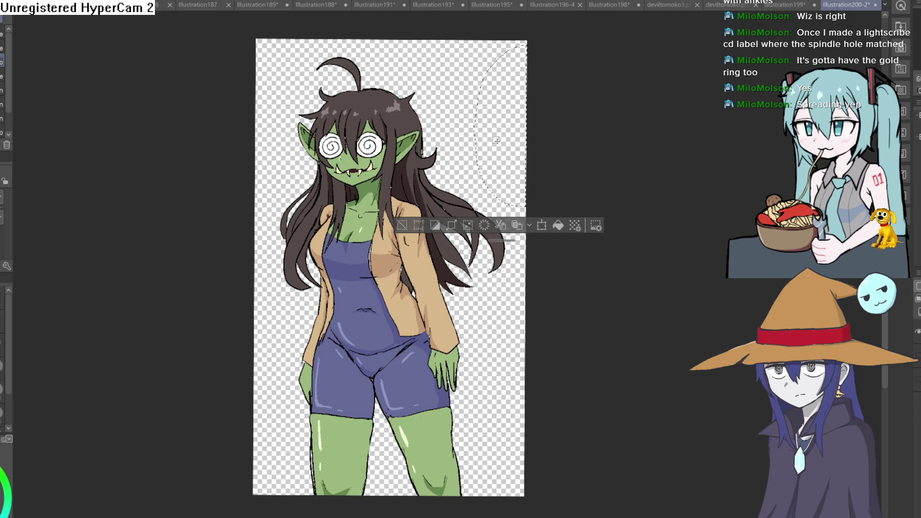
key("ctrl+d")
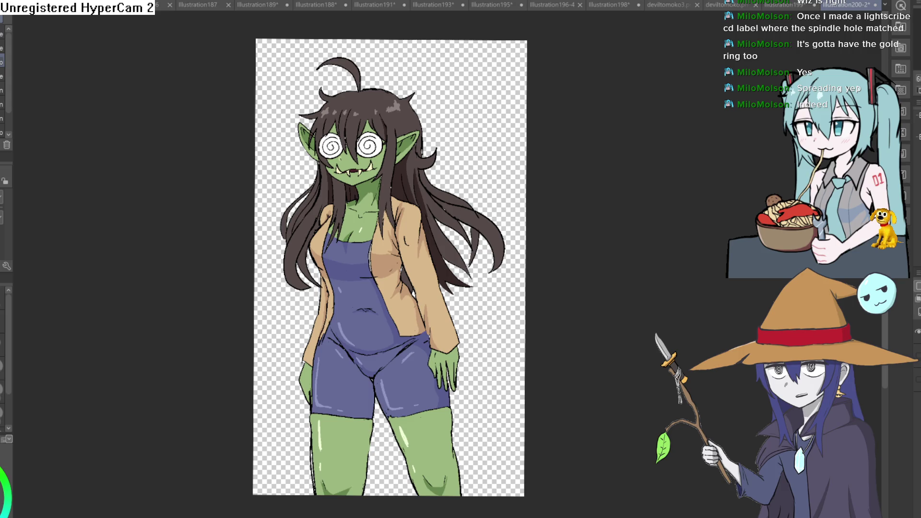
key("alt+Tab")
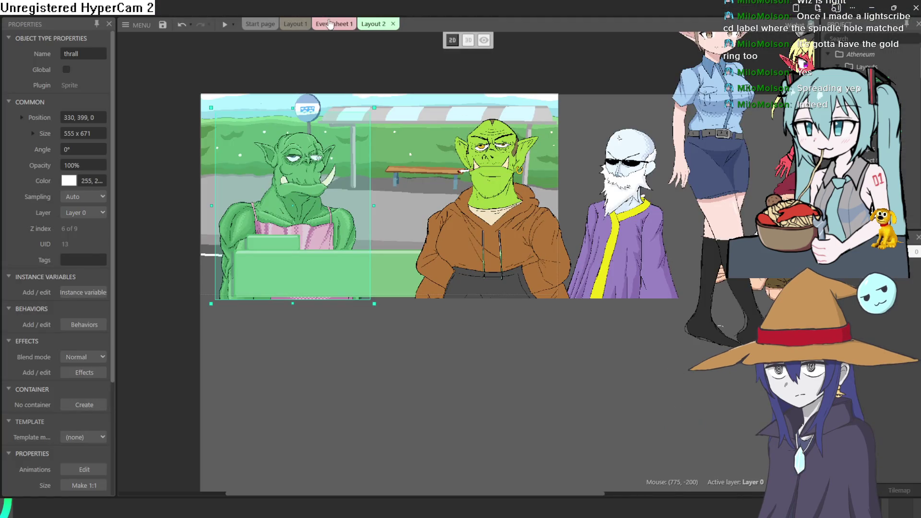
Insert a new Sprite into Layout 1 and load the goblin girl image into it
left_click(330, 24)
left_click(293, 25)
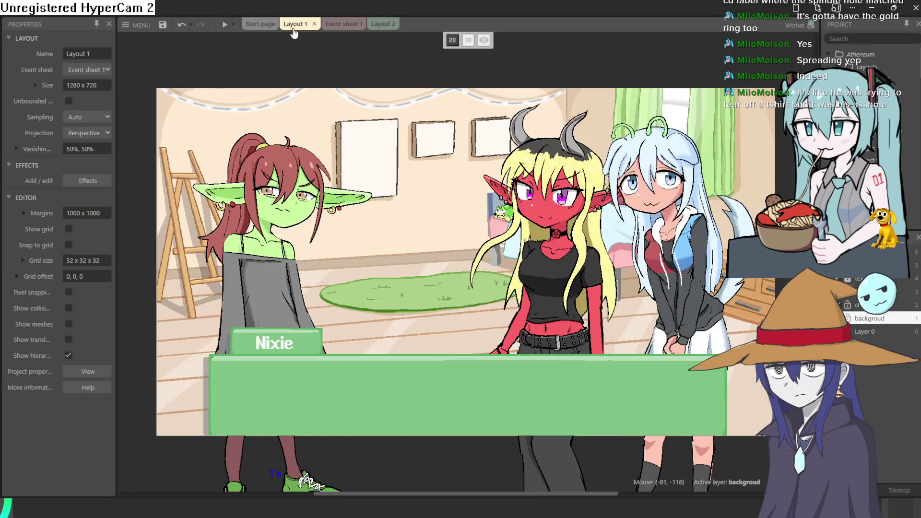
scroll(307, 192, "up", 2)
scroll(329, 212, "left", 5)
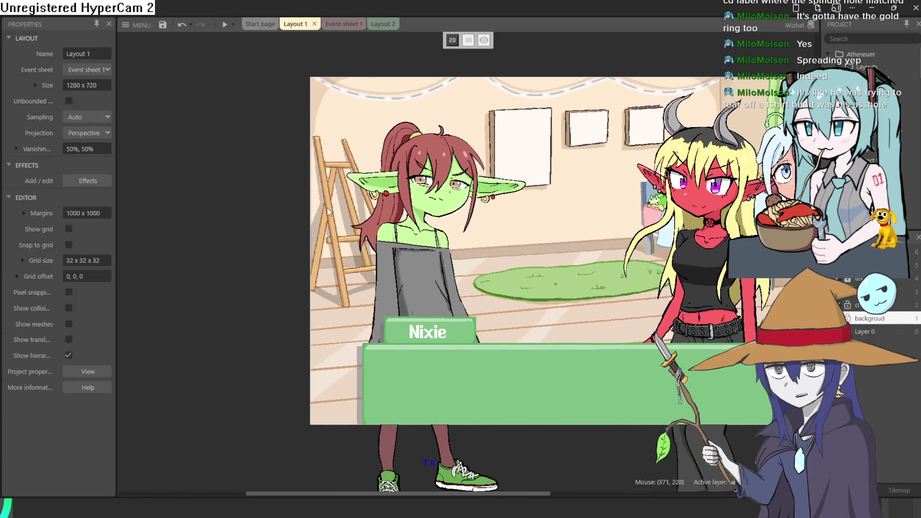
double_click(225, 213)
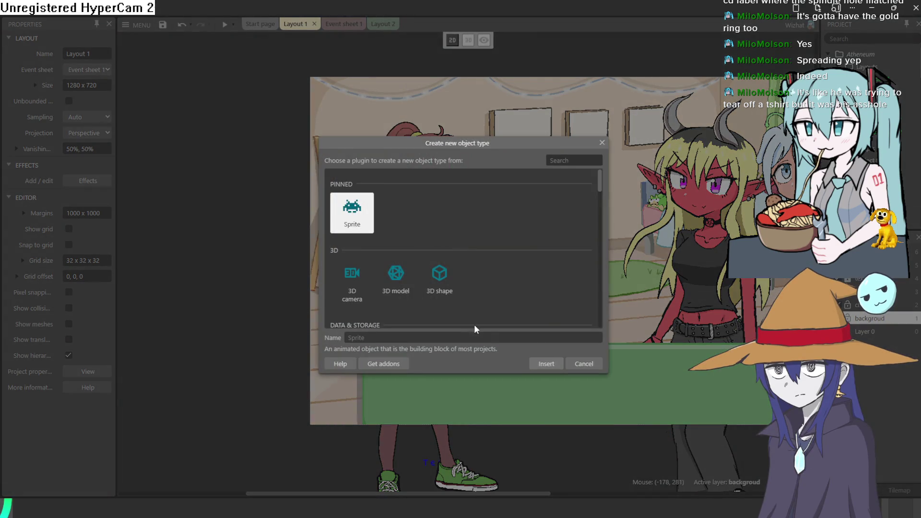
left_click(541, 368)
left_click(245, 283)
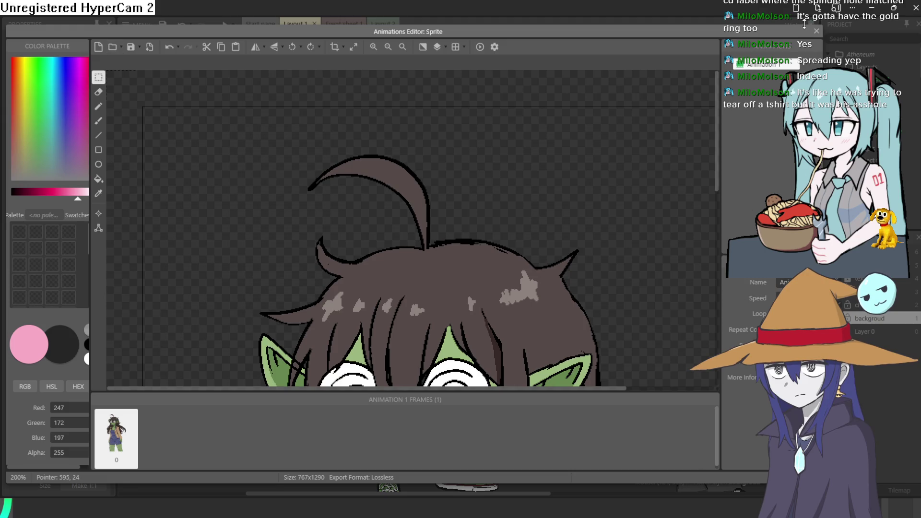
left_click(818, 34)
Place the goblin sprite on the scene's right, move hyra off-layout left, and preview
mouse_move(233, 230)
left_mouse_down()
mouse_move(684, 230)
mouse_move(685, 243)
mouse_move(684, 202)
mouse_move(702, 331)
mouse_move(550, 245)
mouse_move(797, 194)
mouse_move(594, 143)
mouse_move(607, 167)
mouse_move(610, 242)
mouse_move(502, 144)
mouse_move(499, 161)
mouse_move(292, 201)
mouse_move(144, 197)
mouse_move(109, 176)
left_mouse_up()
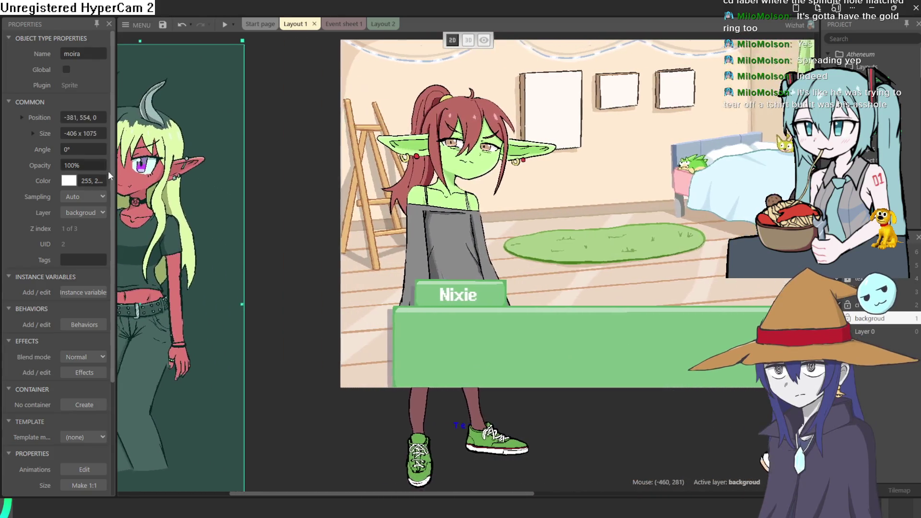
scroll(336, 240, "right", 5)
left_click(220, 151)
mouse_move(220, 152)
left_mouse_down()
mouse_move(120, 216)
mouse_move(115, 240)
left_mouse_up()
scroll(479, 240, "right", 3)
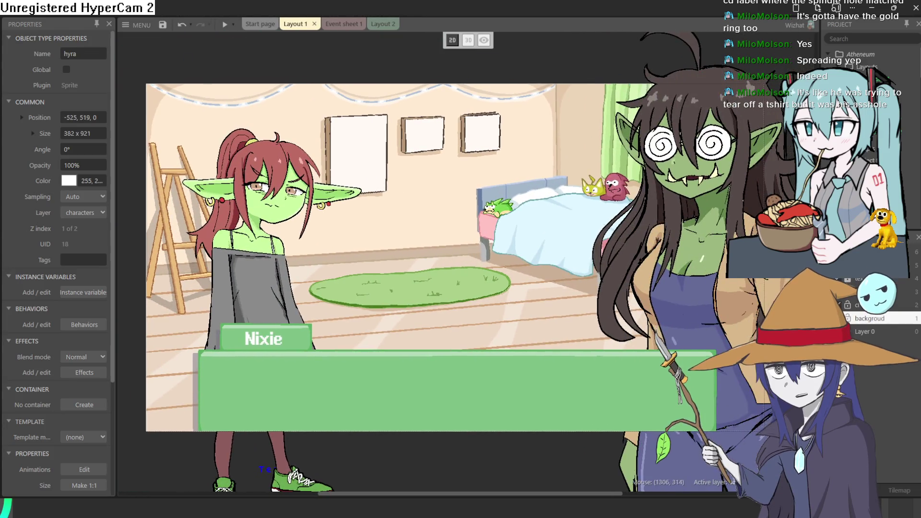
left_click(685, 263)
left_click_drag(664, 262, 691, 255)
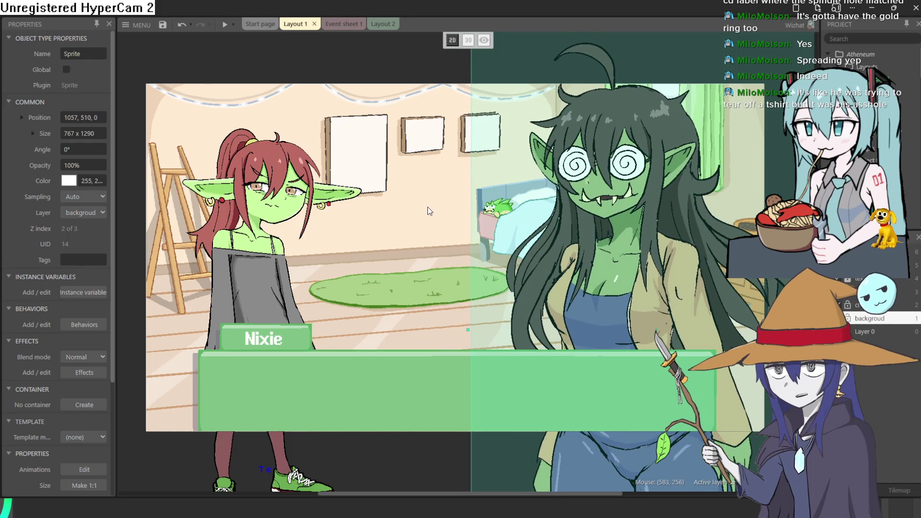
left_click(224, 25)
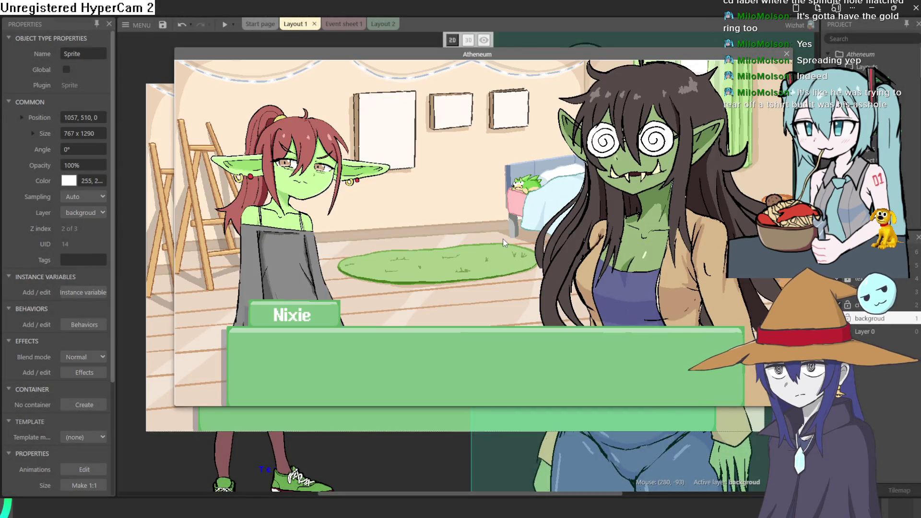
Watch the preview full screen with F11, exit full screen, and close the preview window
key("F11")
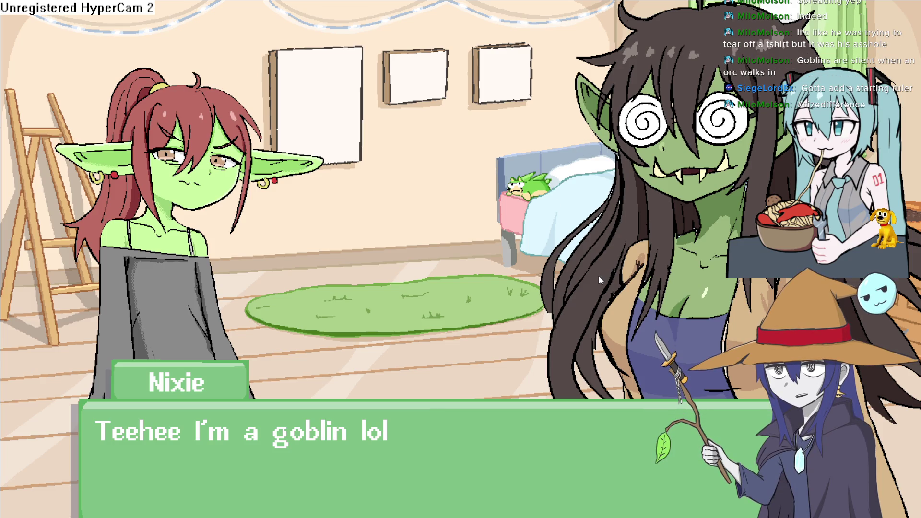
key("Escape")
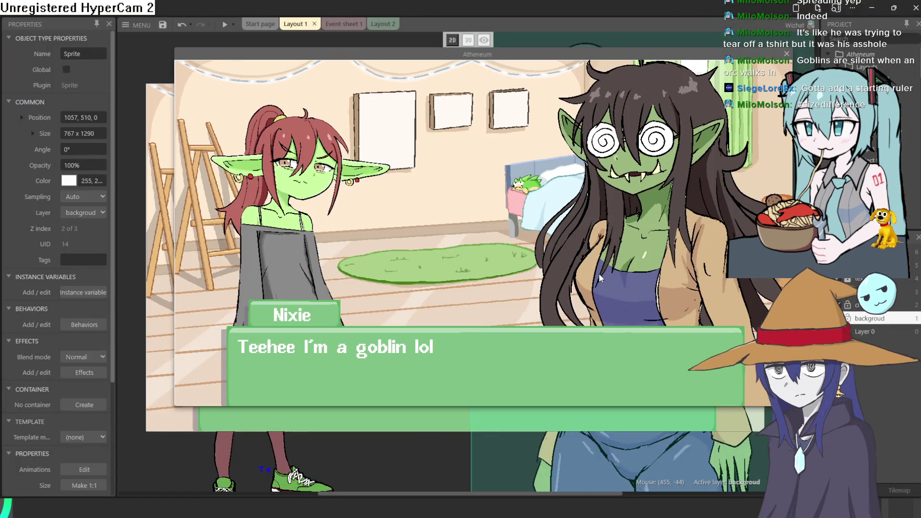
key("alt+F4")
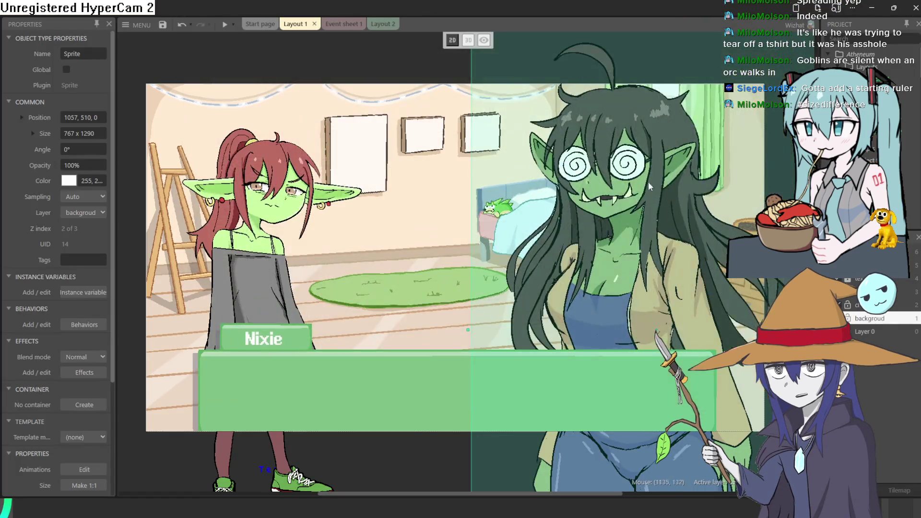
scroll(629, 195, "down", 3)
Nudge the hyra sprite slightly to the right
scroll(543, 207, "up", 2)
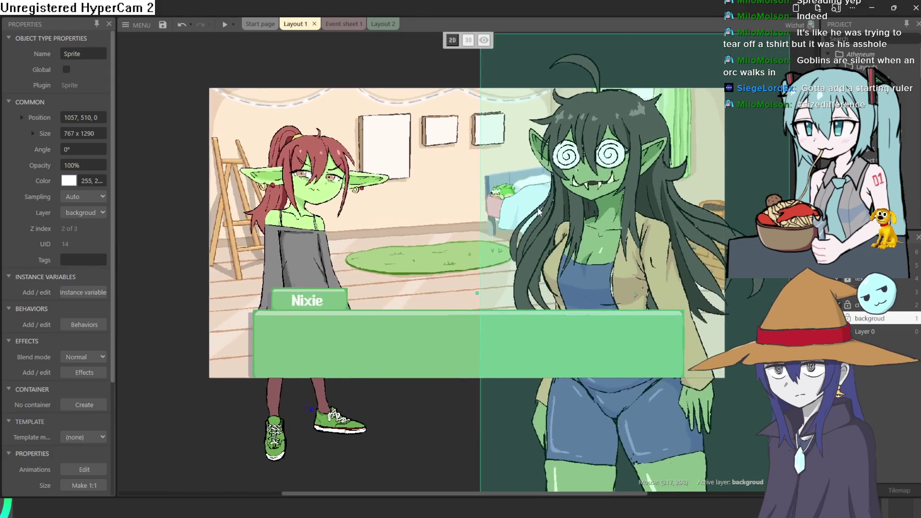
scroll(539, 211, "left", 3)
left_click(308, 240)
mouse_move(315, 238)
left_mouse_down()
mouse_move(590, 215)
mouse_move(599, 233)
mouse_move(556, 249)
mouse_move(339, 235)
left_mouse_up()
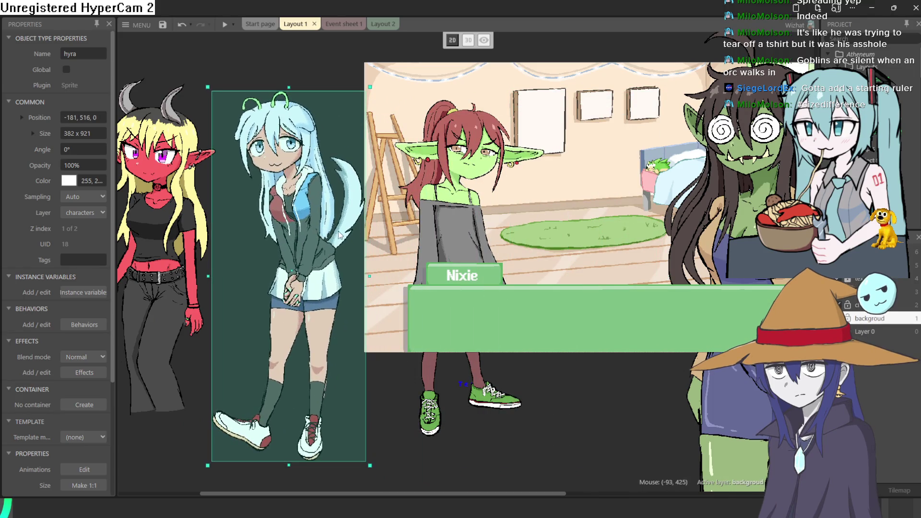
Shrink the goblin sprite, place it beside the bed at 1112, 339, and preview again
left_click(501, 263)
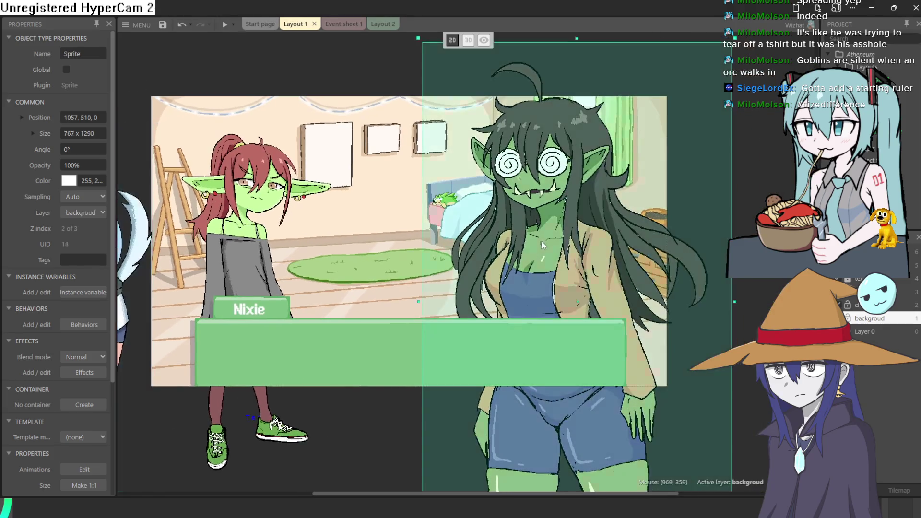
scroll(424, 41, "up", 1)
mouse_move(431, 54)
left_mouse_down()
mouse_move(456, 56)
mouse_move(419, 56)
mouse_move(537, 192)
mouse_move(552, 274)
mouse_move(609, 355)
mouse_move(587, 148)
mouse_move(586, 166)
left_mouse_up()
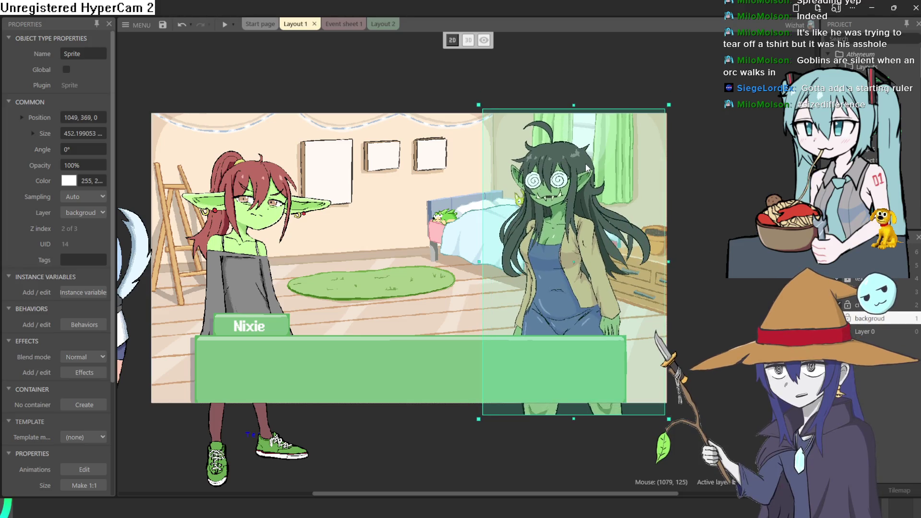
left_click_drag(478, 104, 464, 81)
mouse_move(564, 210)
left_mouse_down()
mouse_move(604, 208)
mouse_move(596, 208)
left_mouse_up()
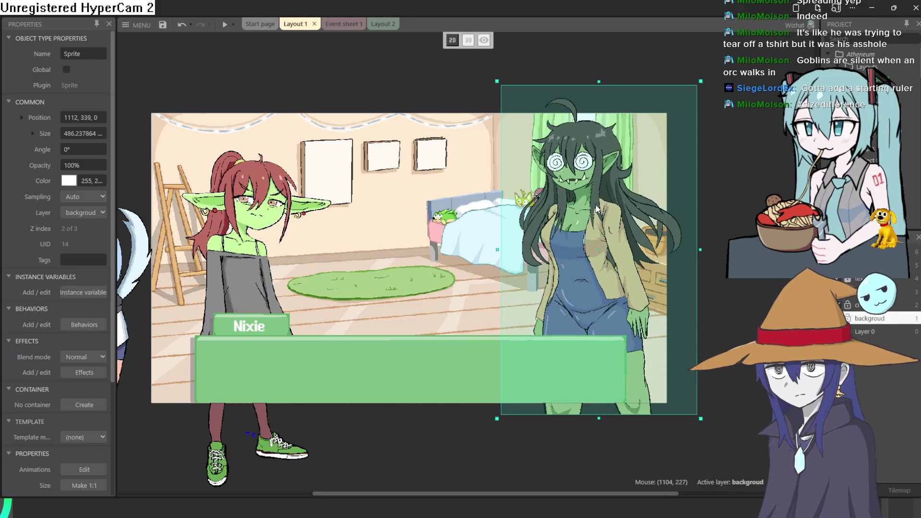
left_click(441, 90)
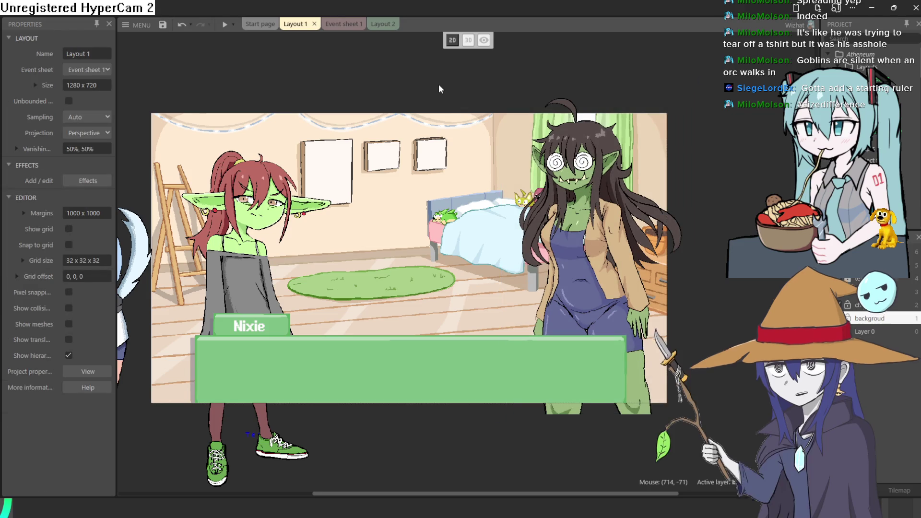
left_click(224, 24)
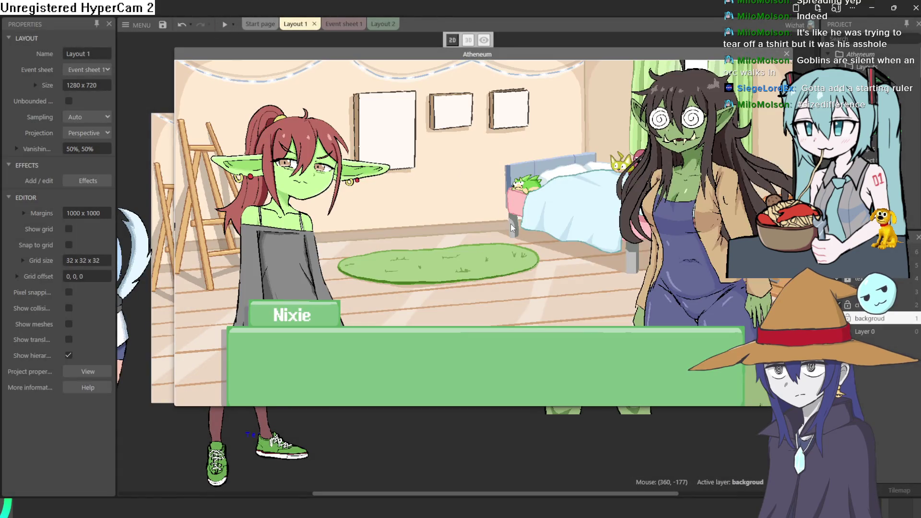
Toggle the preview between full screen and windowed, then close it
key("F11")
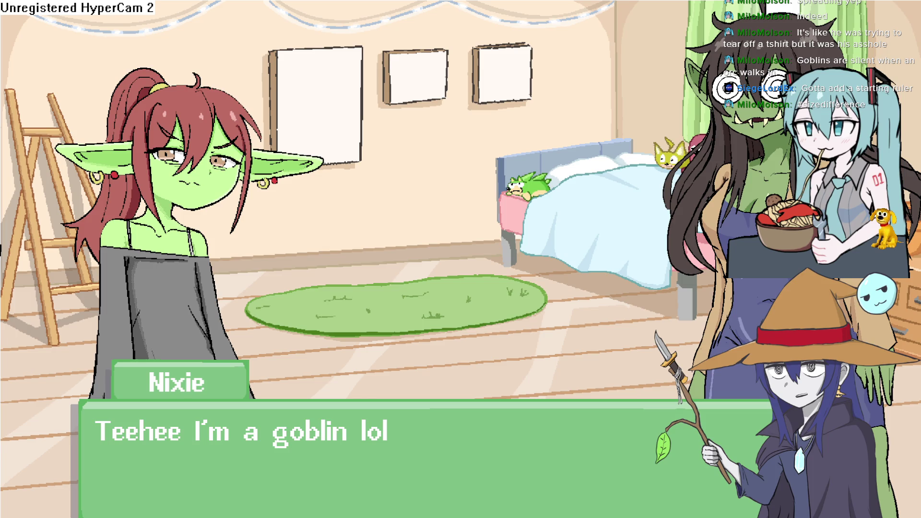
key("Escape")
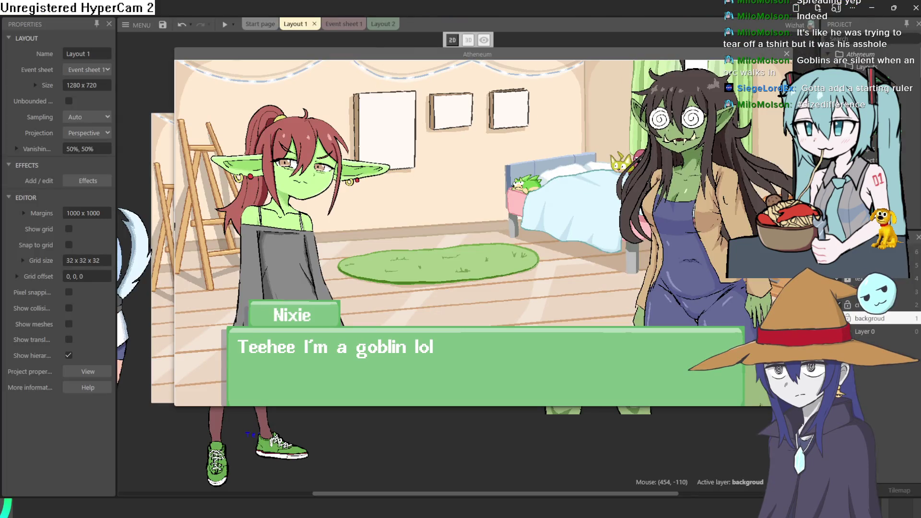
key("F11")
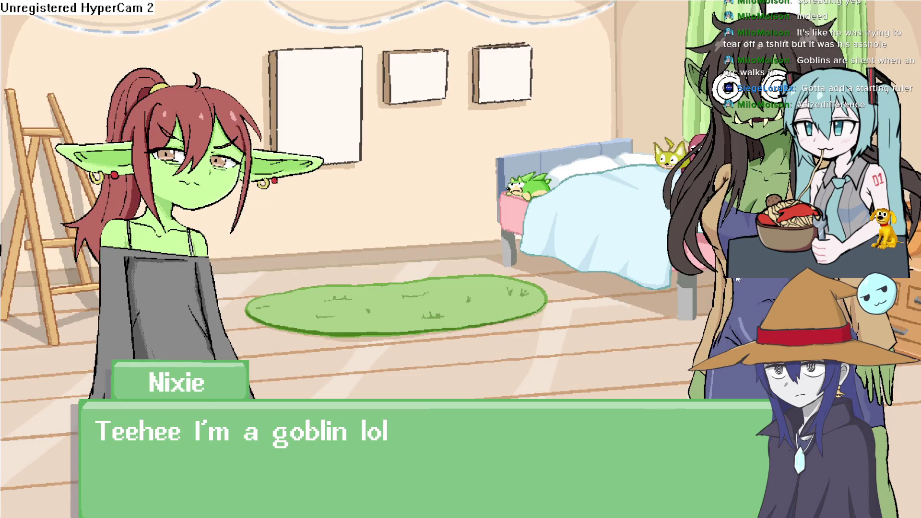
key("Escape")
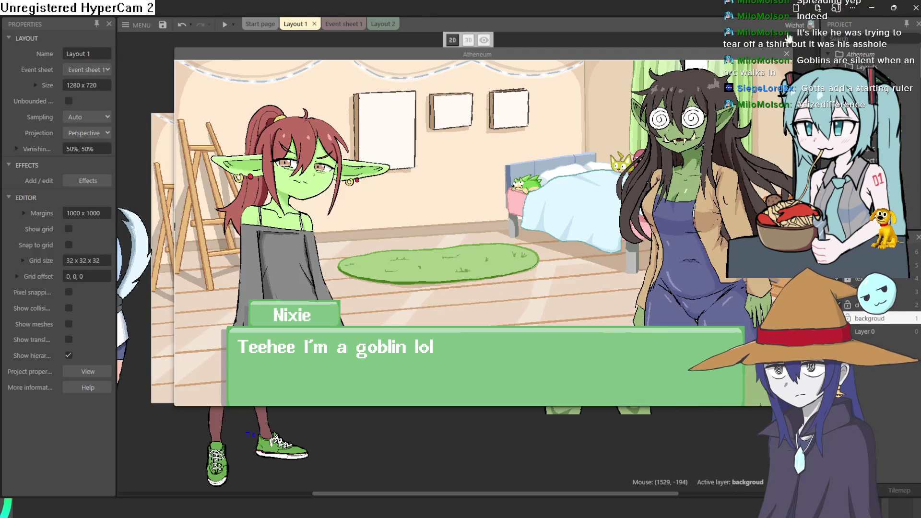
left_click(787, 54)
Select the goblin sprite and rerun the preview in full screen
left_click(536, 240)
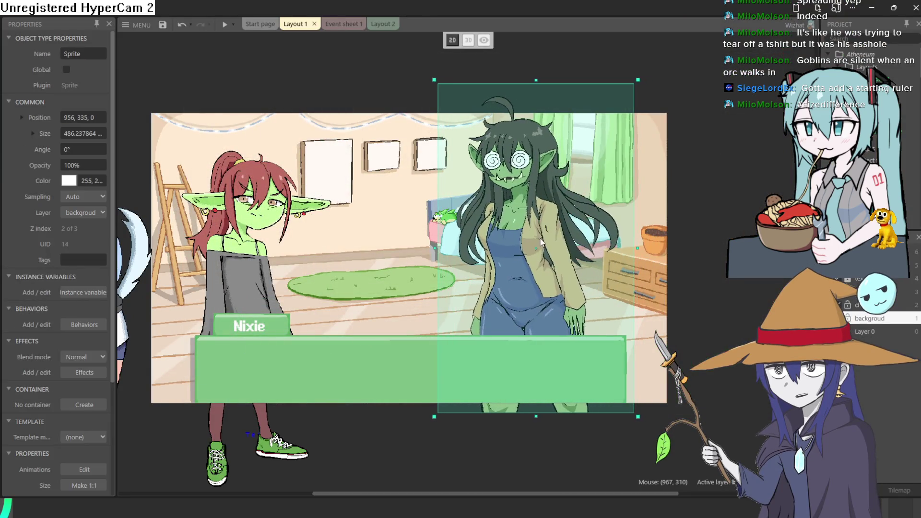
left_click(220, 23)
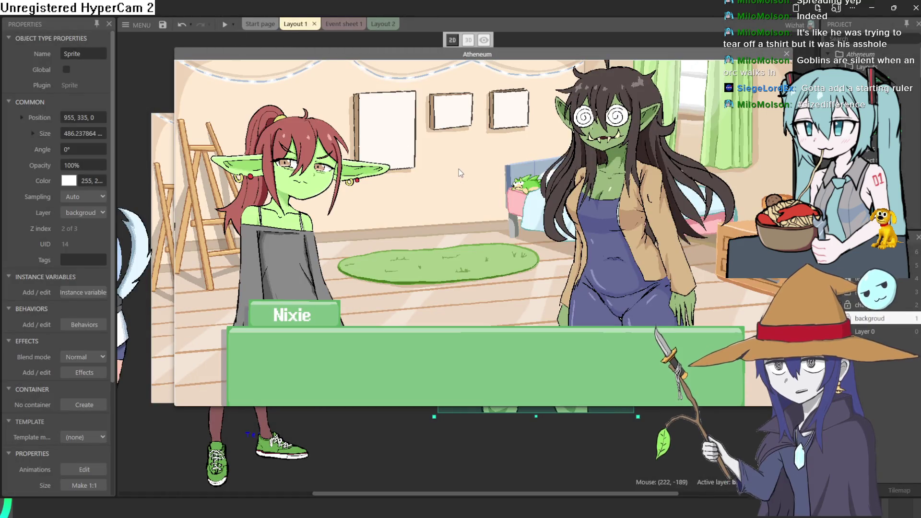
key("F11")
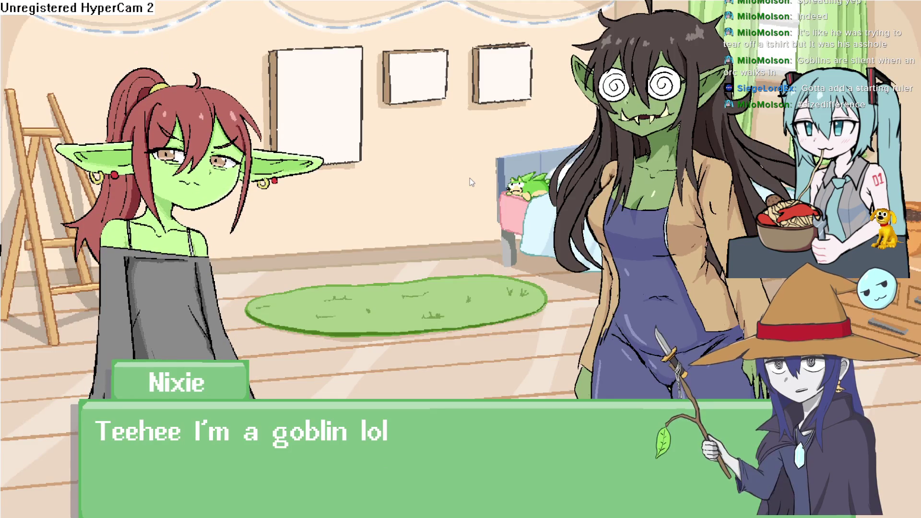